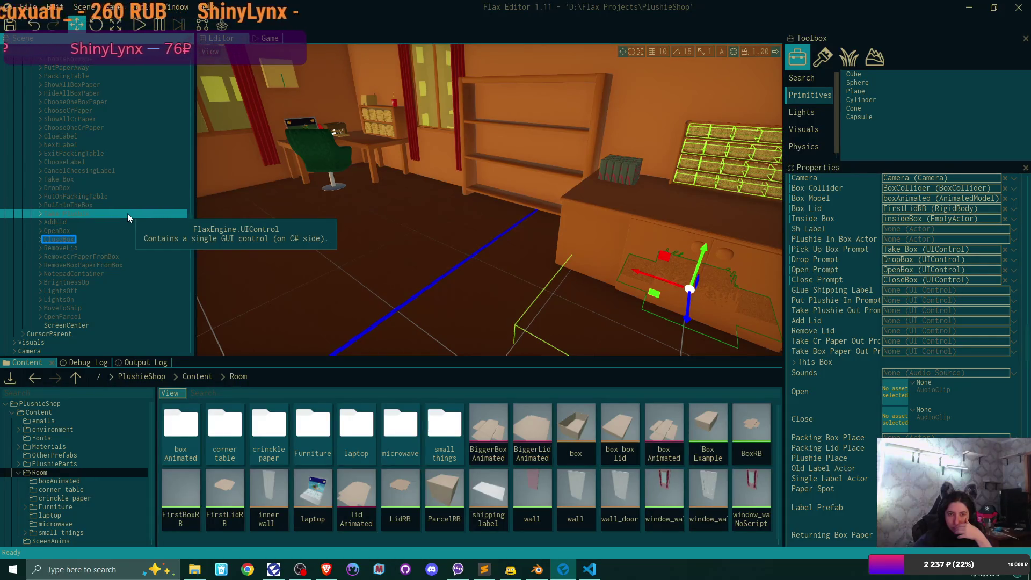
# Assign GlueLabel, PutIntoTheBox and Take Plushie to the Glue Shipping Label, Put Plushie In and Take Plushie Out prompts.
pyautogui.press('Escape')
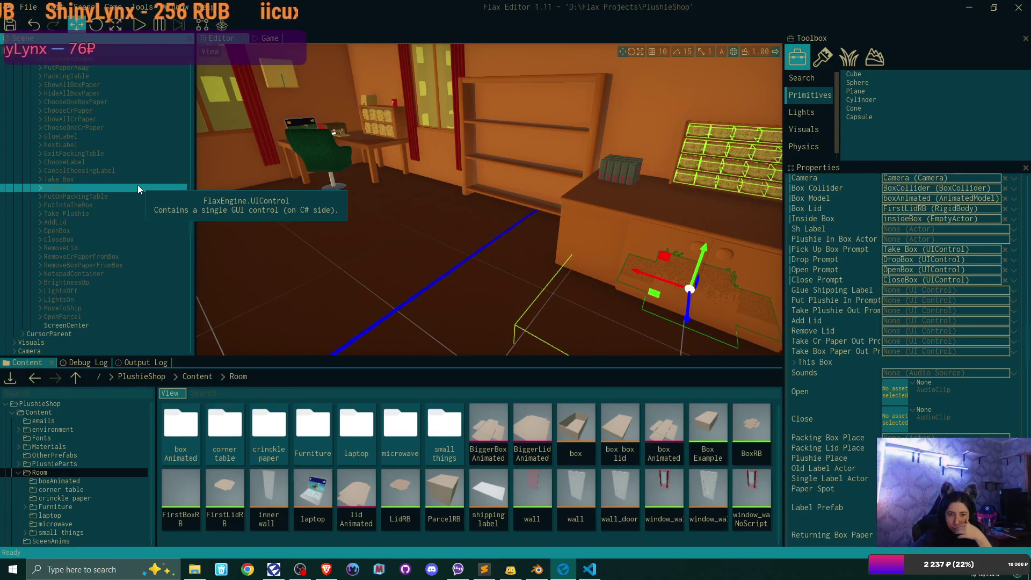
pyautogui.scroll(5, 137, 185)
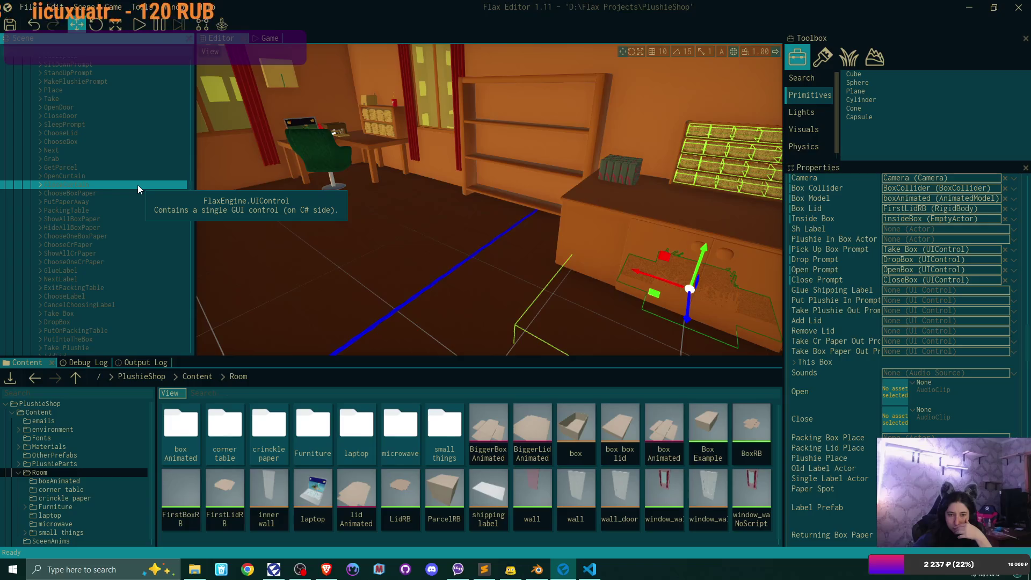
pyautogui.moveTo(65, 270); pyautogui.dragTo(908, 287)
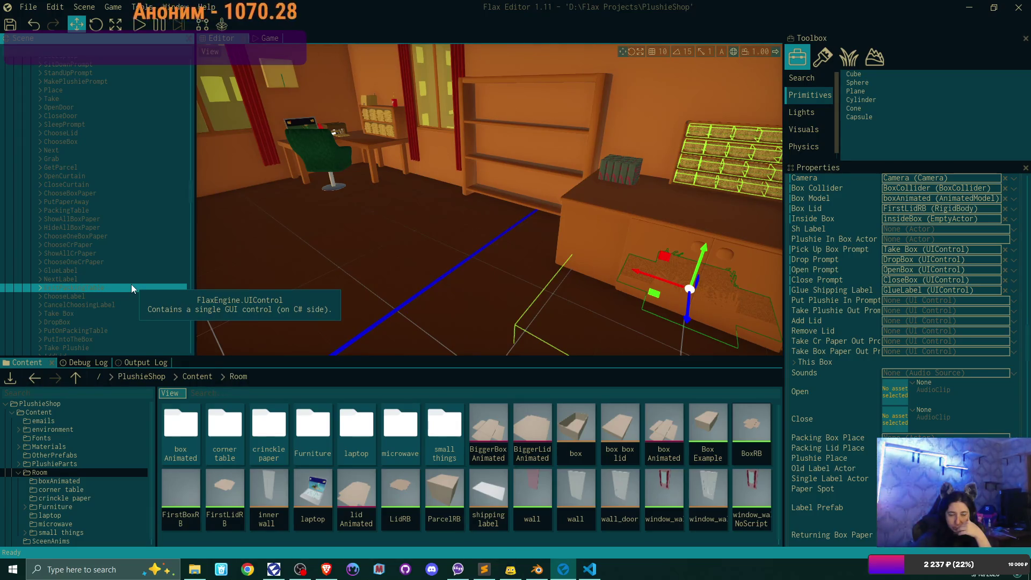
pyautogui.scroll(-1, 131, 285)
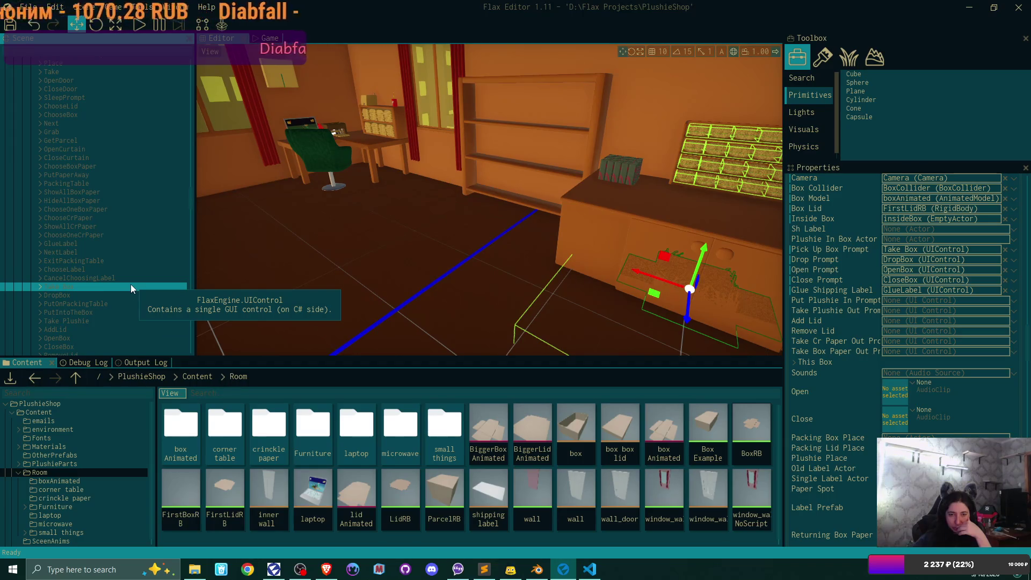
pyautogui.moveTo(54, 312); pyautogui.dragTo(620, 306)
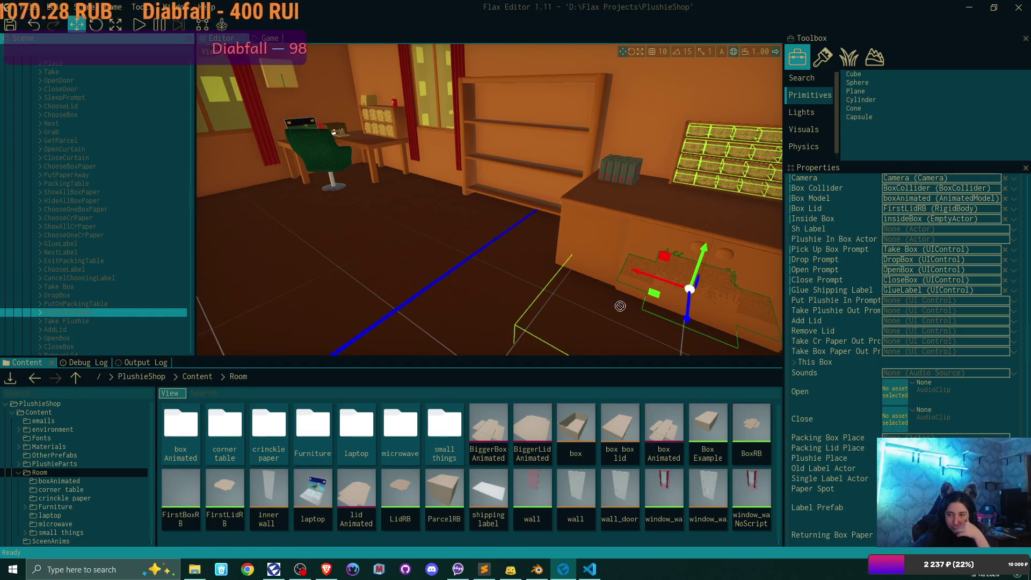
pyautogui.moveTo(904, 297); pyautogui.dragTo(909, 301)
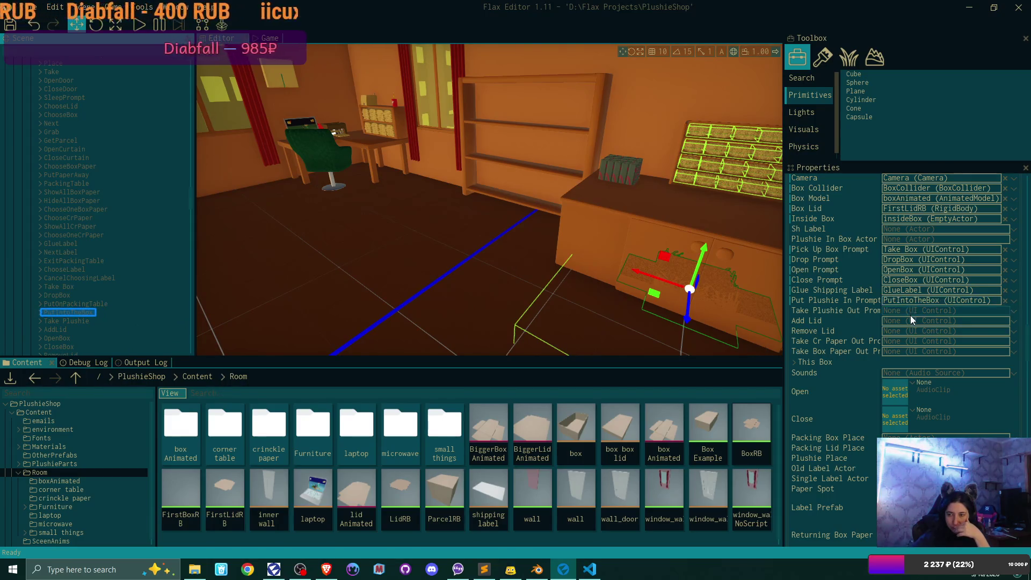
pyautogui.moveTo(83, 321)
pyautogui.mouseDown()
pyautogui.moveTo(780, 312)
pyautogui.moveTo(150, 325)
pyautogui.mouseUp()
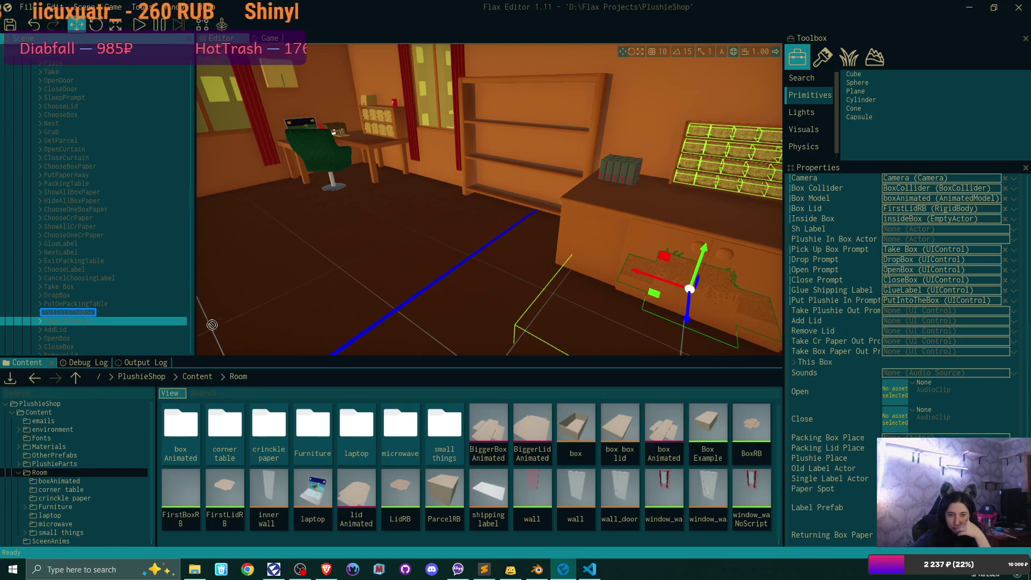
pyautogui.moveTo(776, 318); pyautogui.dragTo(920, 314)
# Assign AddLid, RemoveLid, RemoveCrPaperFromBox and RemoveBoxPaperFromBox to the Add Lid, Remove Lid and paper-removal prompts.
pyautogui.scroll(-1, 959, 301)
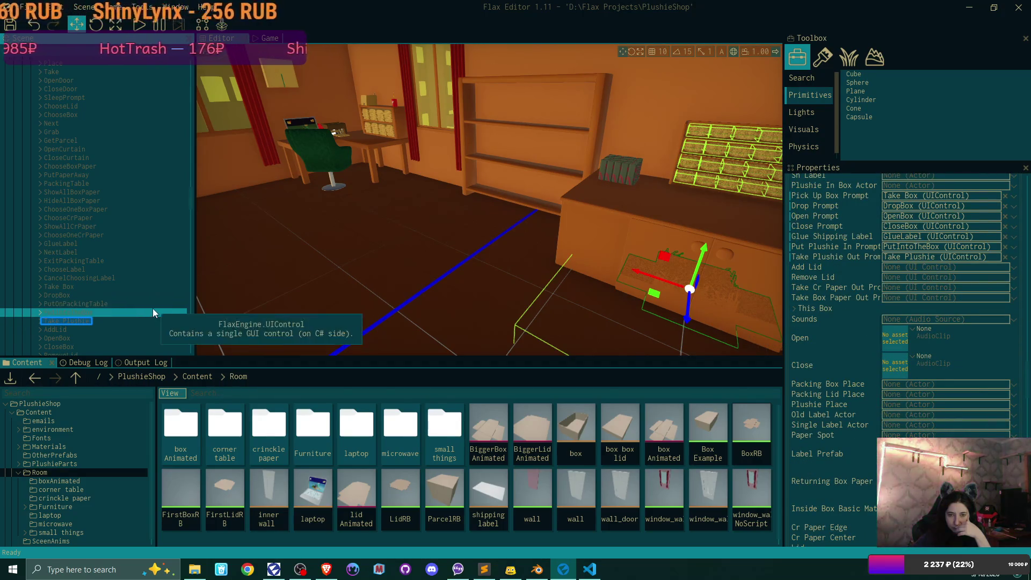
pyautogui.scroll(-1, 152, 308)
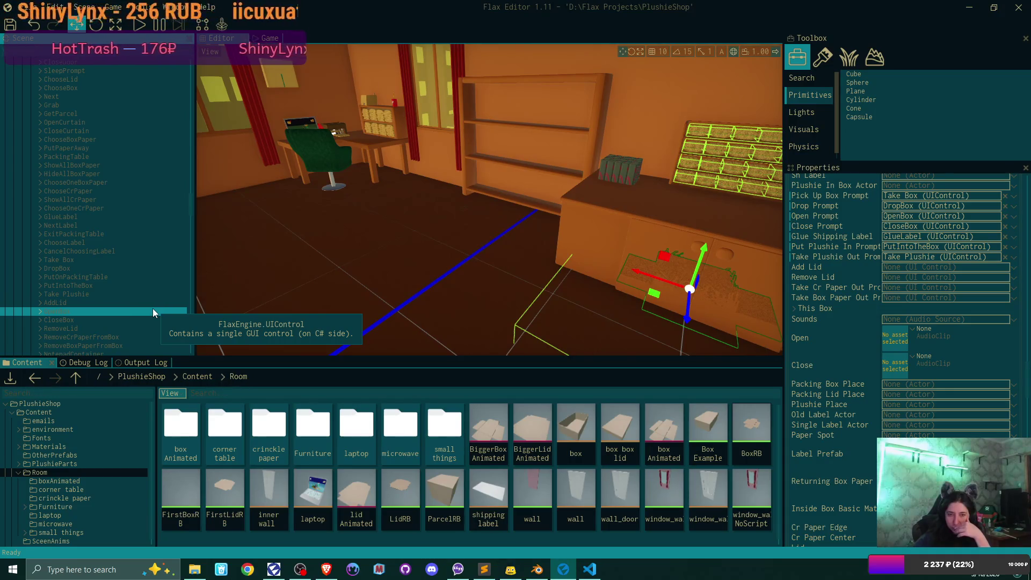
pyautogui.moveTo(57, 303)
pyautogui.mouseDown()
pyautogui.moveTo(779, 281)
pyautogui.moveTo(905, 267)
pyautogui.mouseUp()
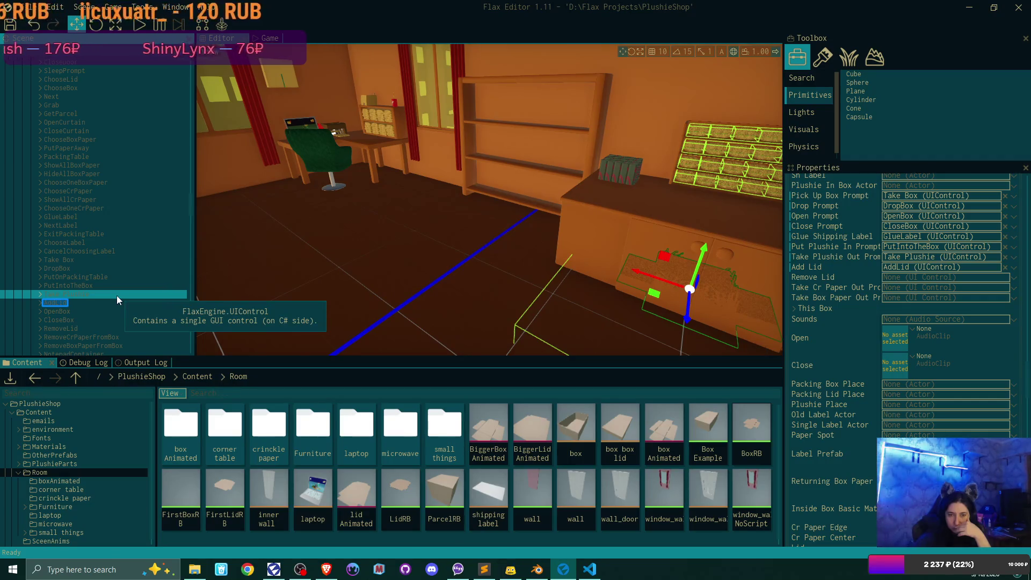
pyautogui.moveTo(68, 327); pyautogui.dragTo(907, 278)
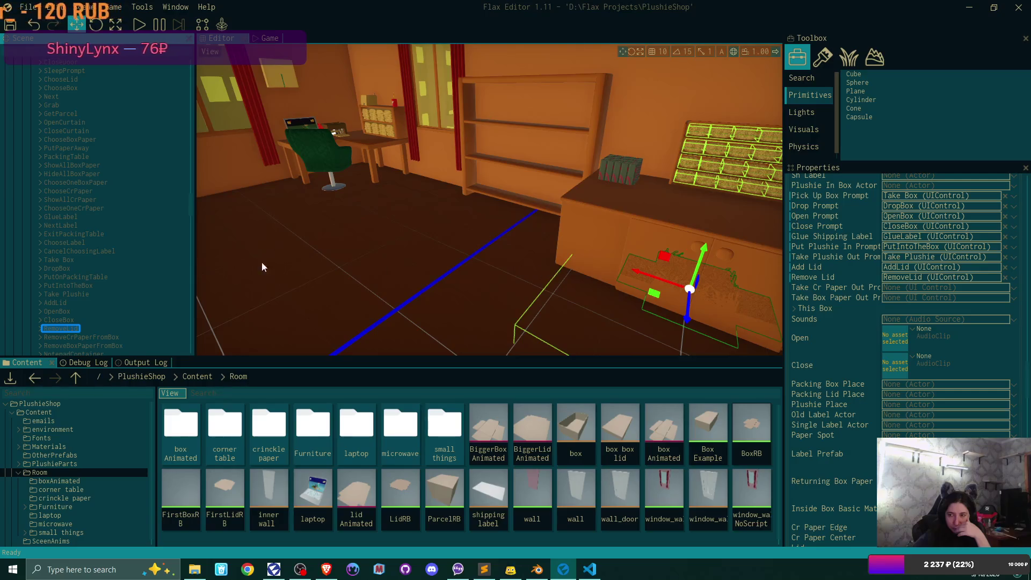
pyautogui.scroll(-3, 120, 256)
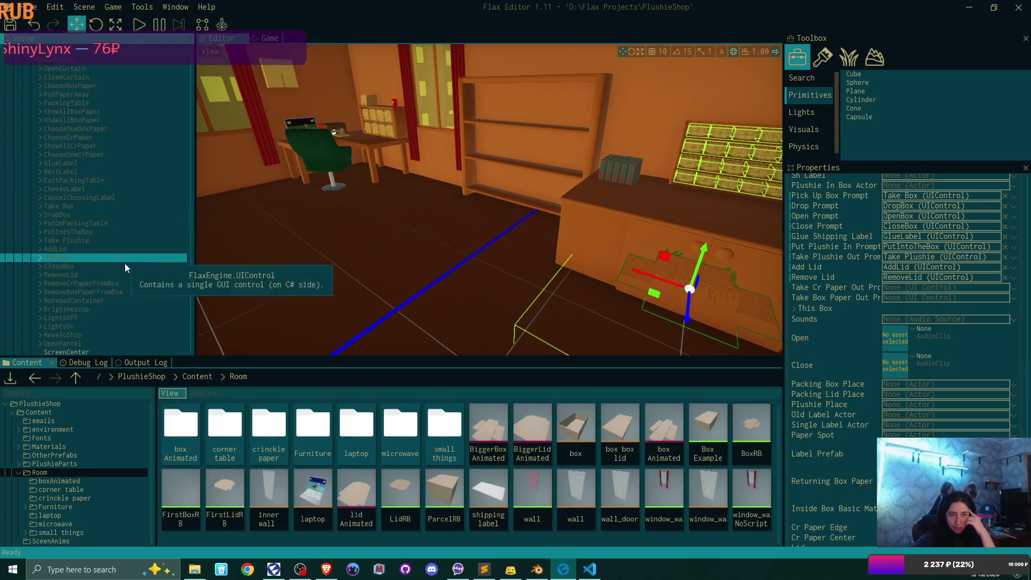
pyautogui.moveTo(109, 284)
pyautogui.mouseDown()
pyautogui.moveTo(891, 282)
pyautogui.moveTo(932, 290)
pyautogui.mouseUp()
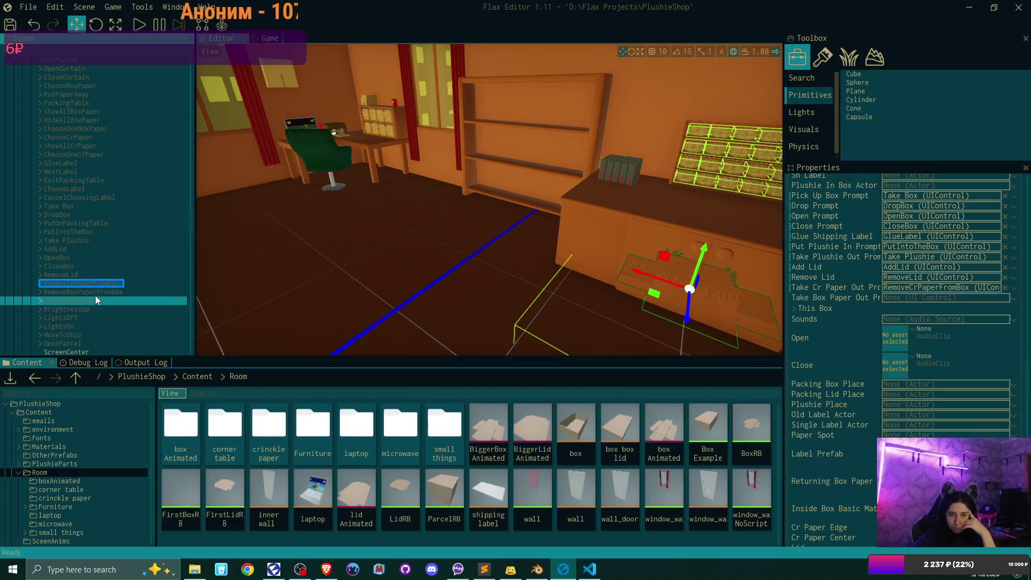
pyautogui.moveTo(95, 291); pyautogui.dragTo(916, 298)
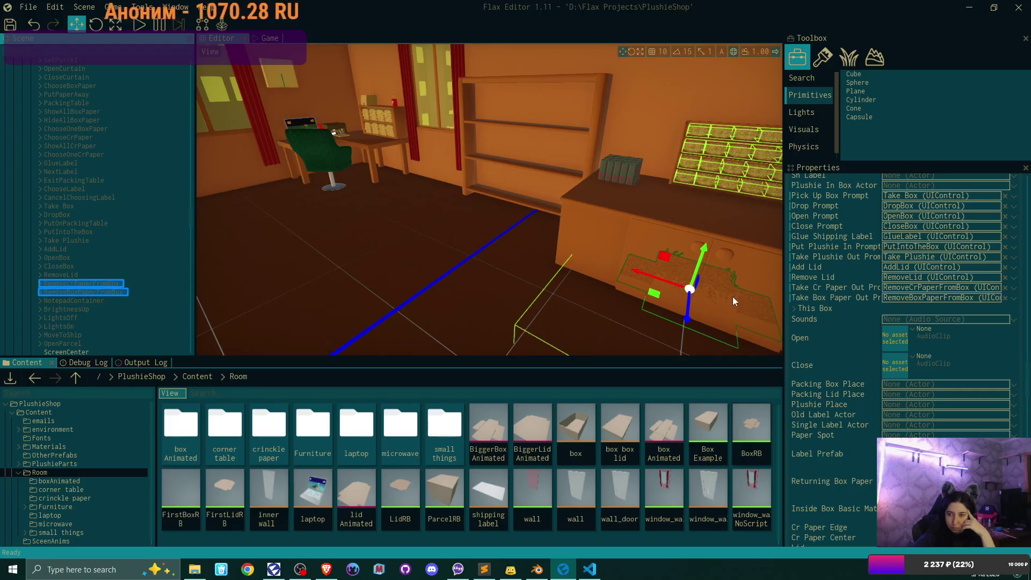
pyautogui.scroll(-3, 856, 324)
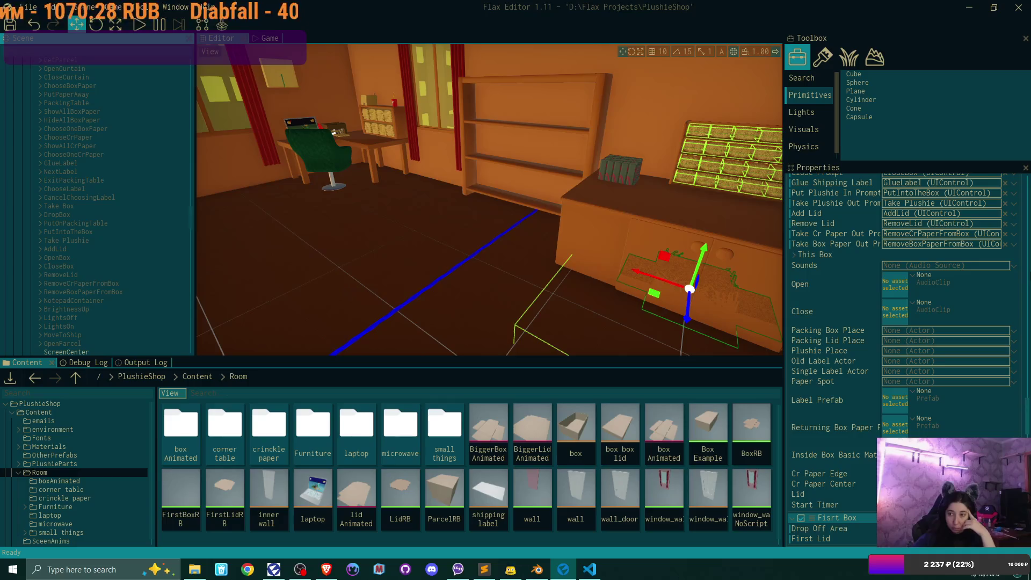
# Set the Sounds field to boxsounds and switch the content browser to the top-level Content folder.
pyautogui.click(1013, 266)
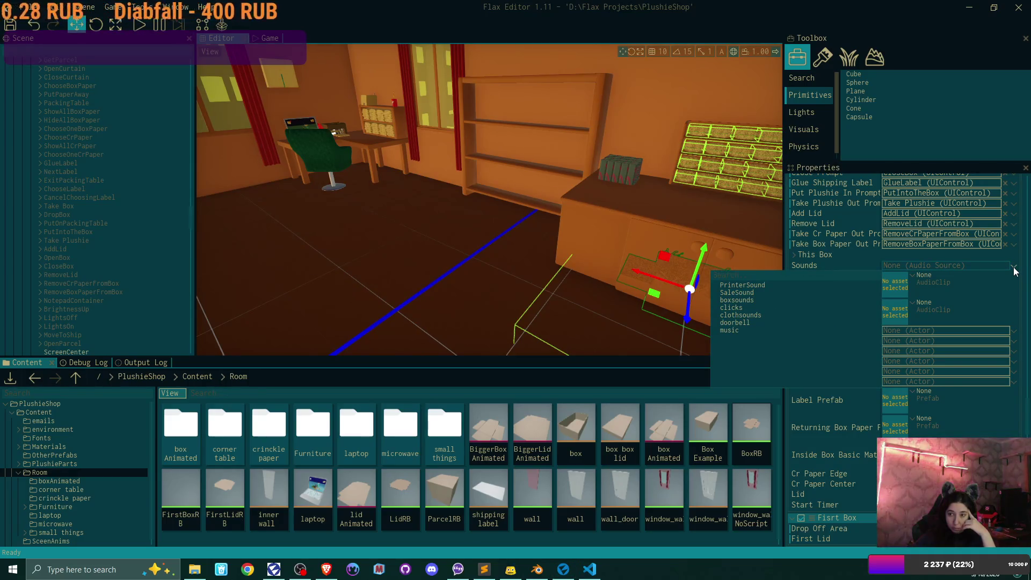
pyautogui.click(1013, 267)
pyautogui.click(1014, 267)
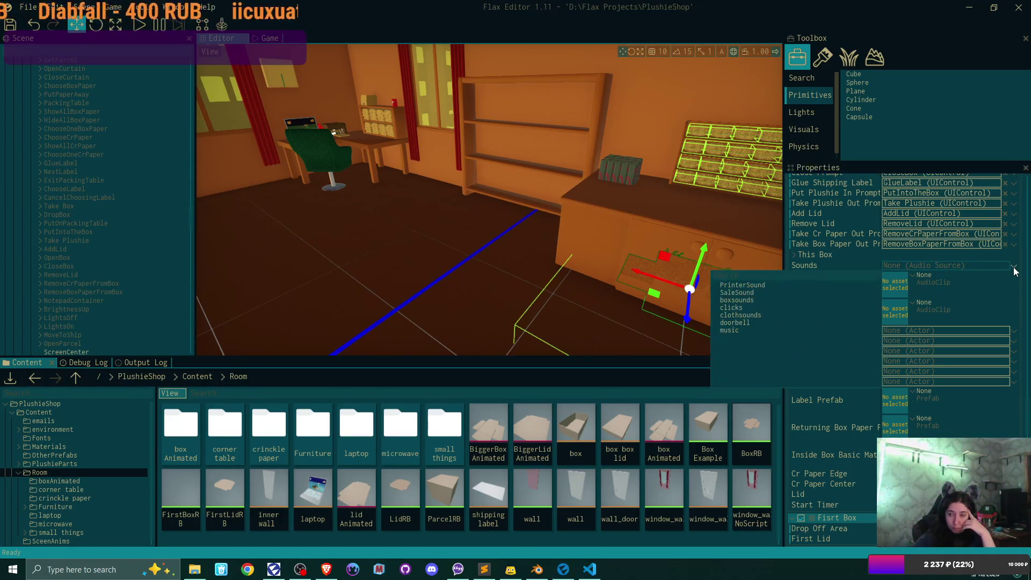
pyautogui.click(835, 269)
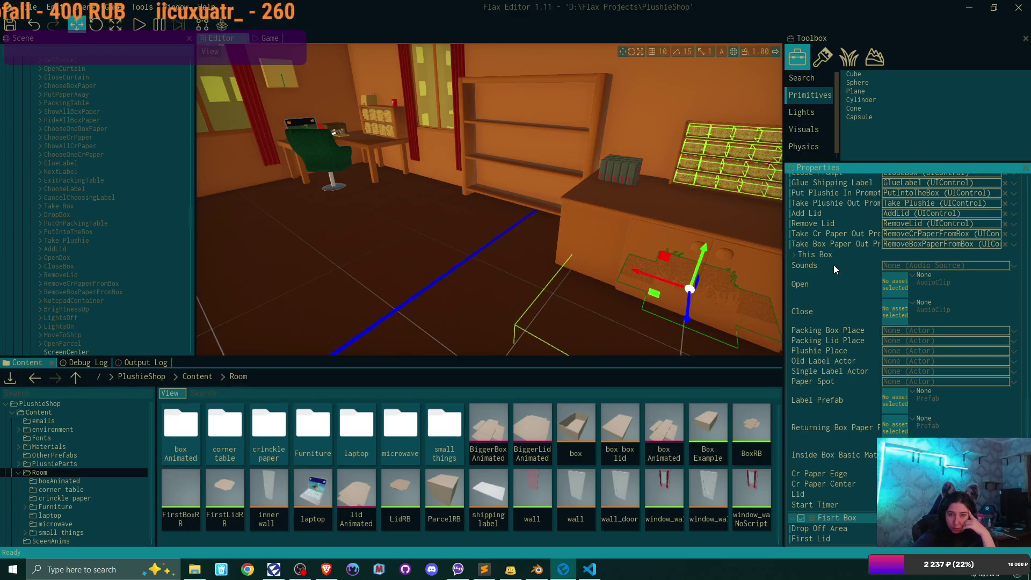
pyautogui.scroll(5, 104, 223)
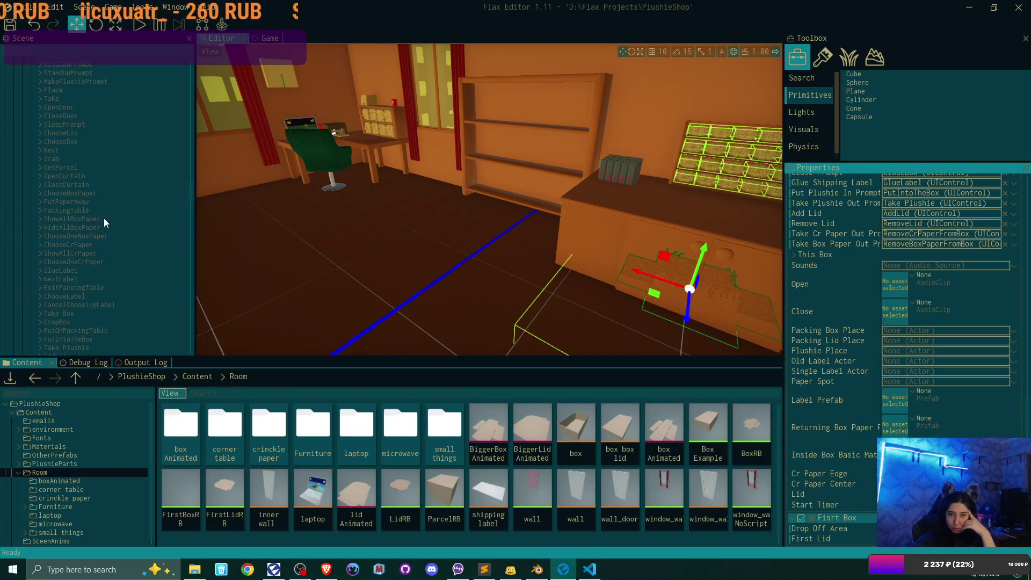
pyautogui.scroll(4, 104, 218)
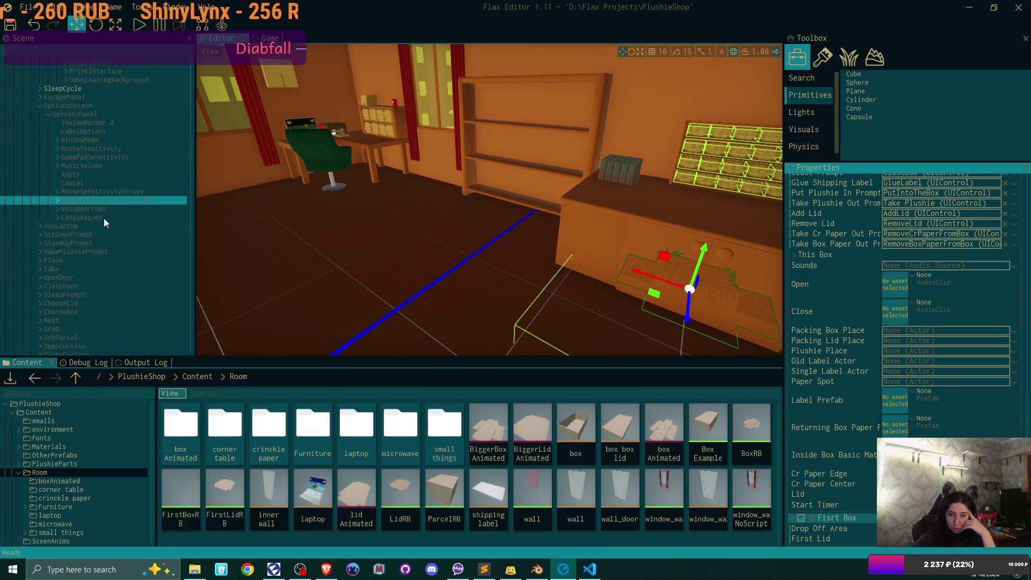
pyautogui.scroll(-12, 104, 218)
pyautogui.scroll(-4, 105, 222)
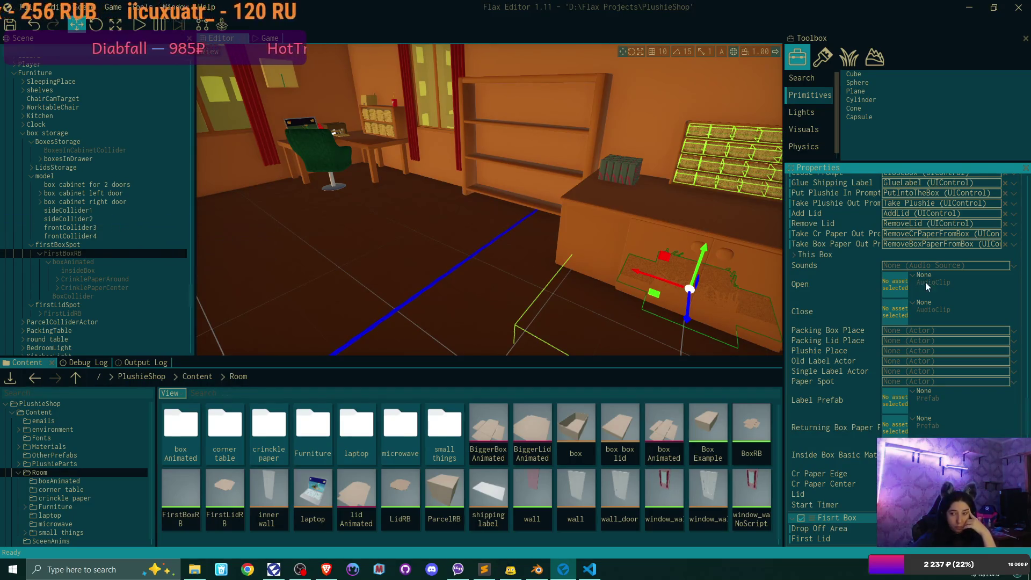
pyautogui.click(1014, 266)
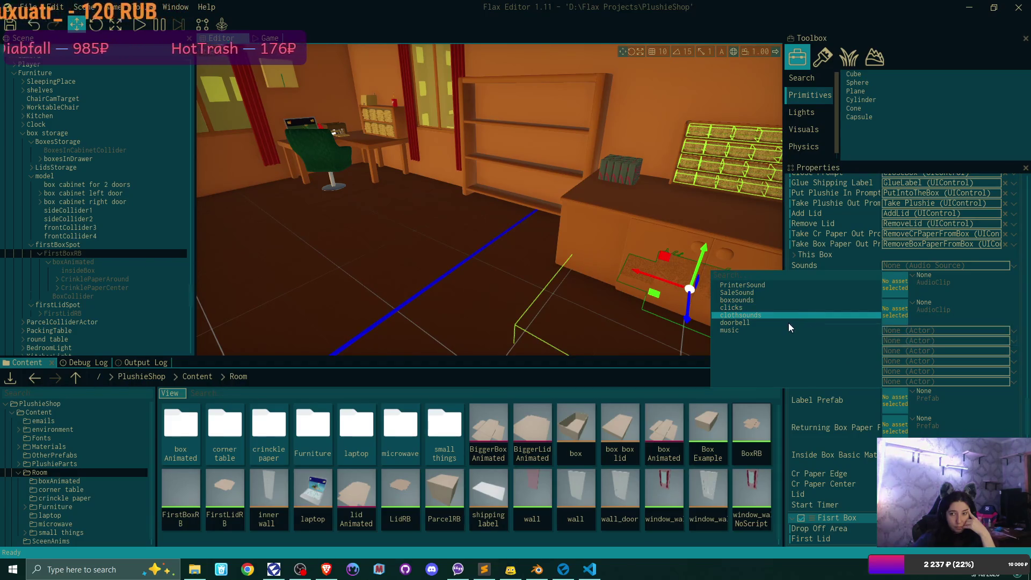
pyautogui.click(753, 299)
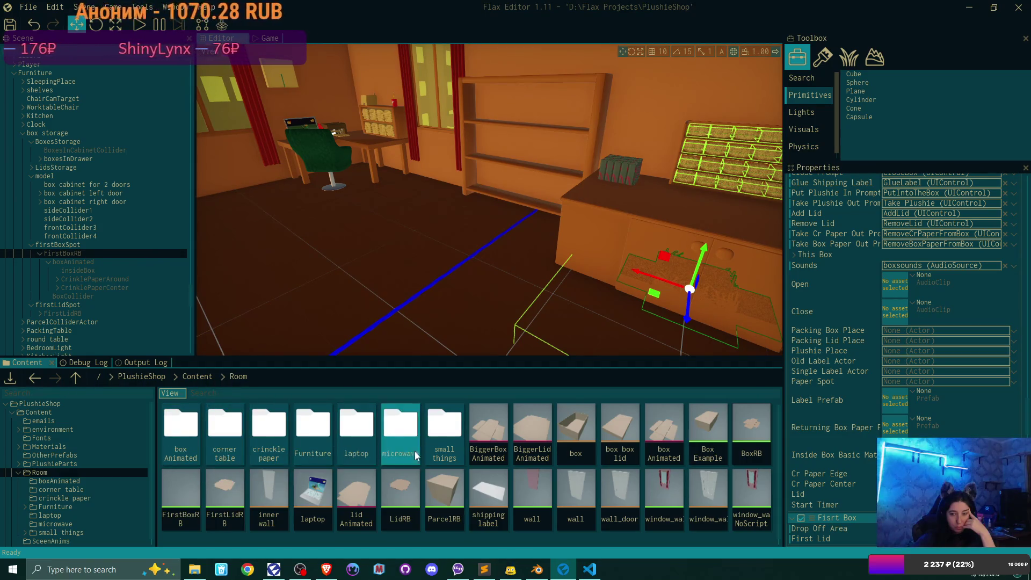
pyautogui.click(198, 378)
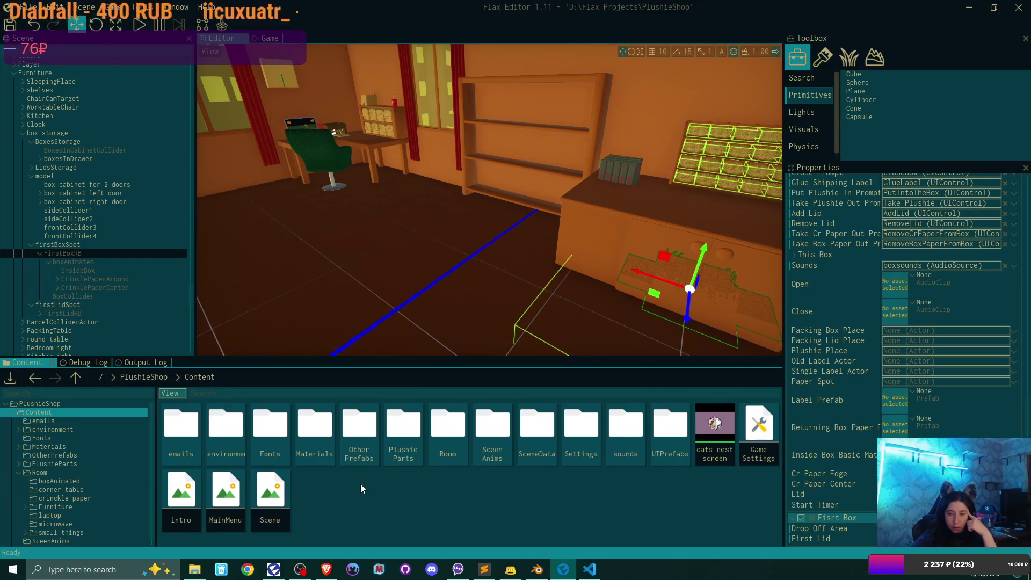
# Open Content/sounds and preview the mouse-click, box-opening and box-closing sound clips.
pyautogui.doubleClick(618, 427)
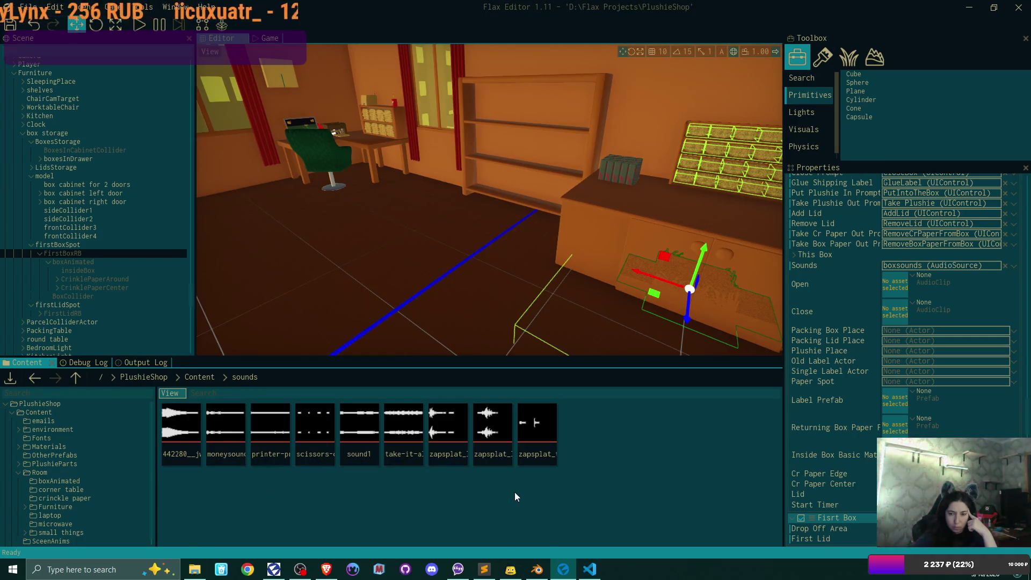
pyautogui.doubleClick(523, 427)
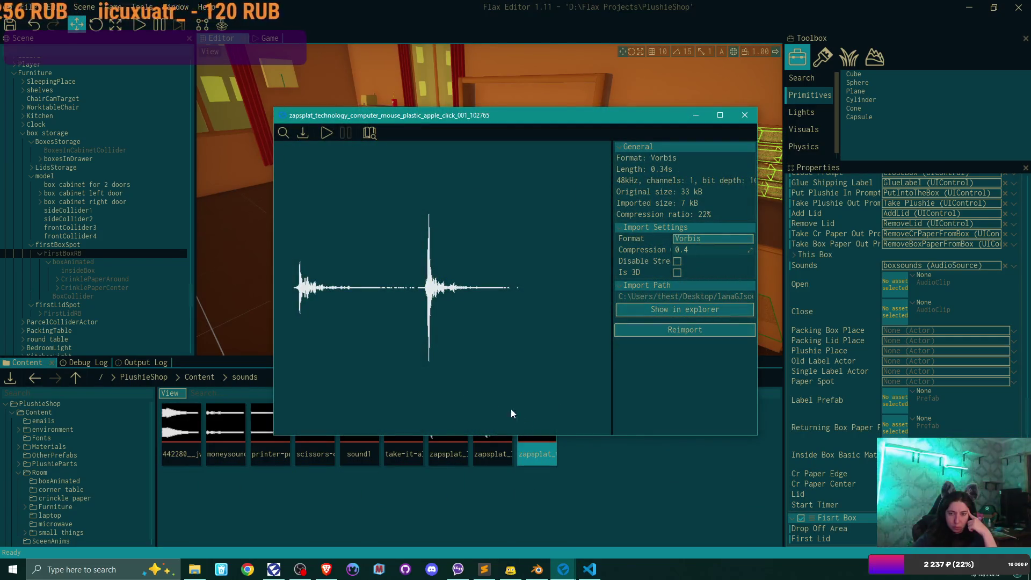
pyautogui.click(327, 132)
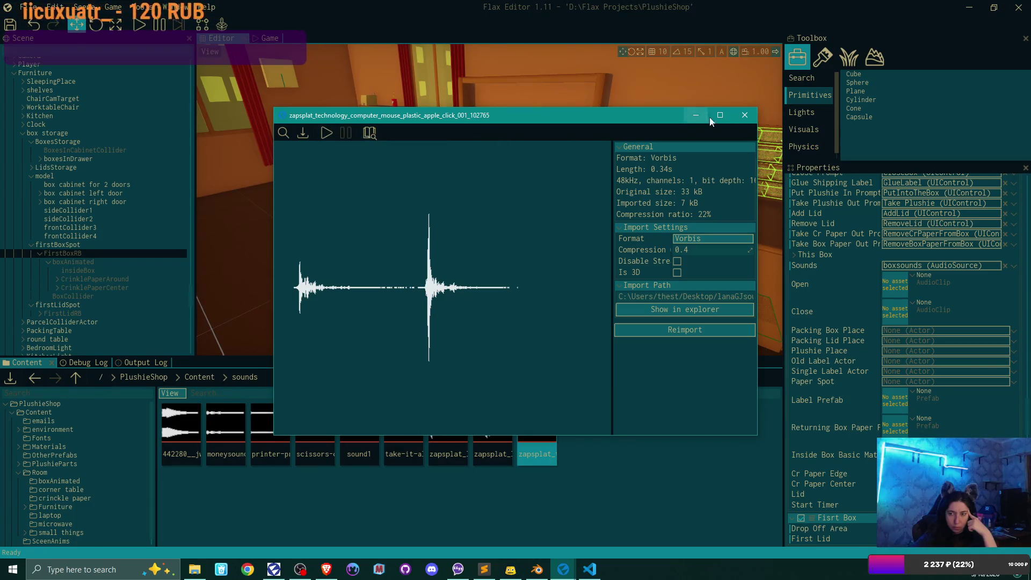
pyautogui.click(745, 115)
pyautogui.doubleClick(487, 407)
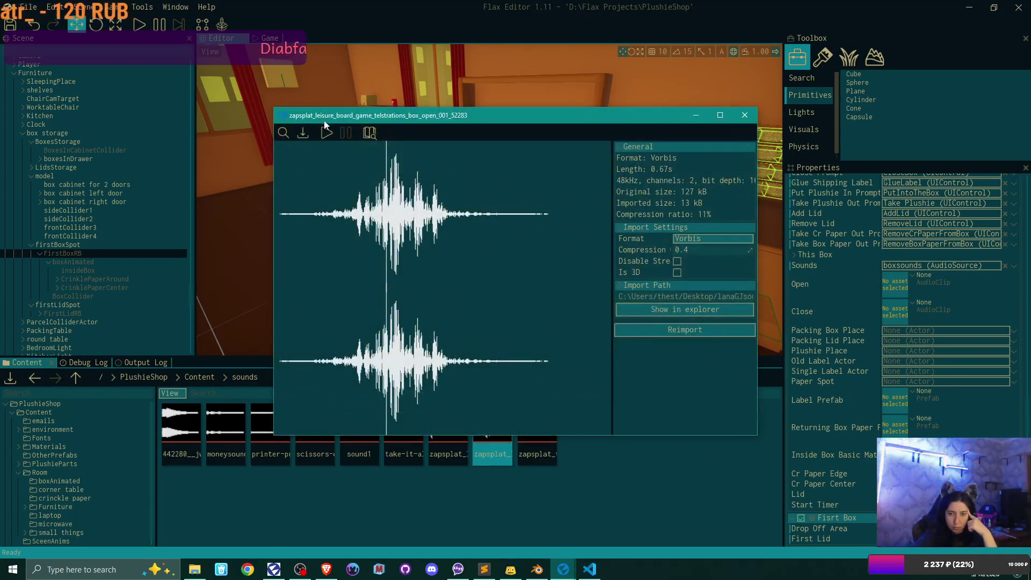
pyautogui.click(325, 135)
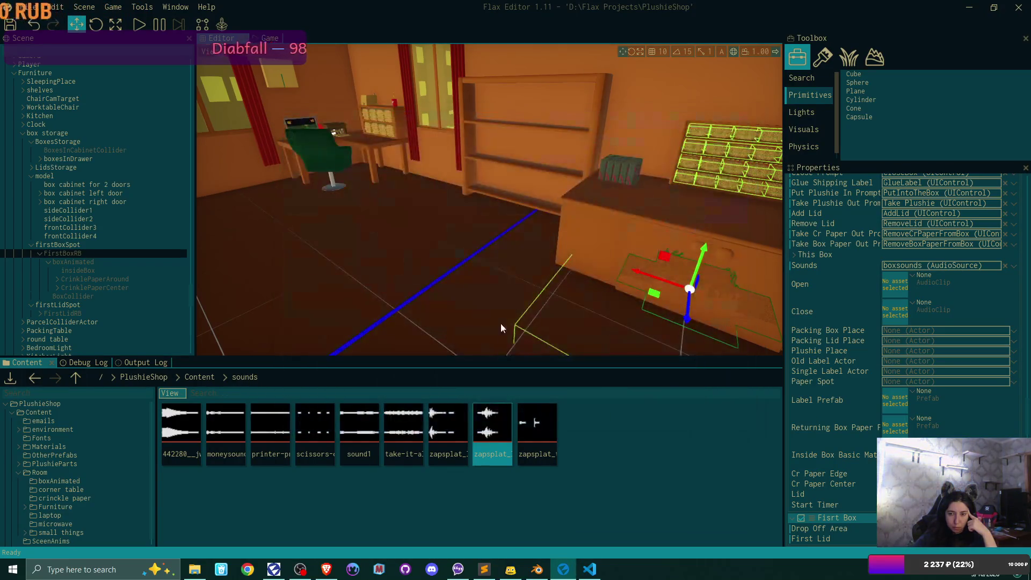
pyautogui.click(745, 115)
pyautogui.doubleClick(448, 428)
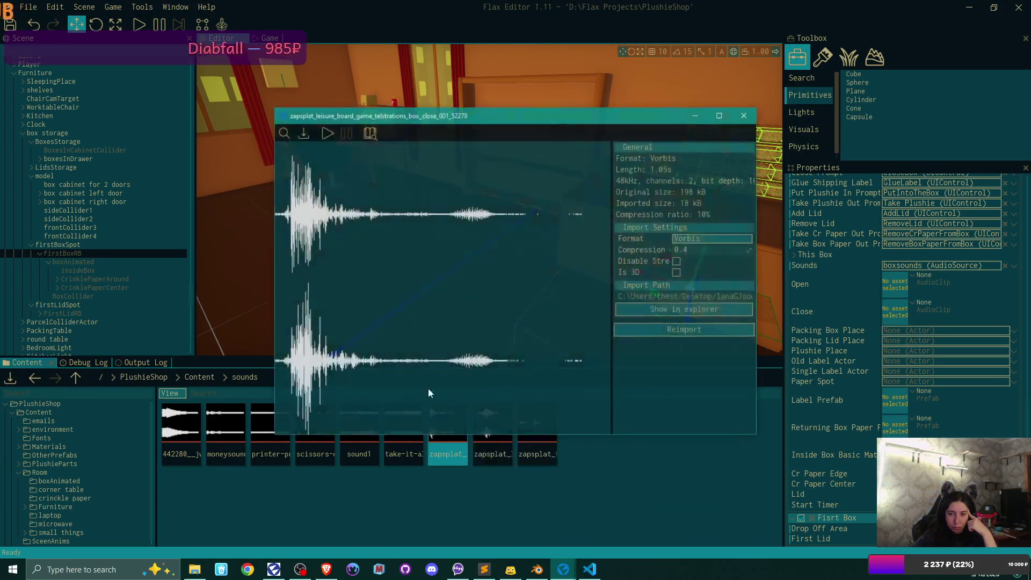
pyautogui.click(333, 135)
pyautogui.click(745, 115)
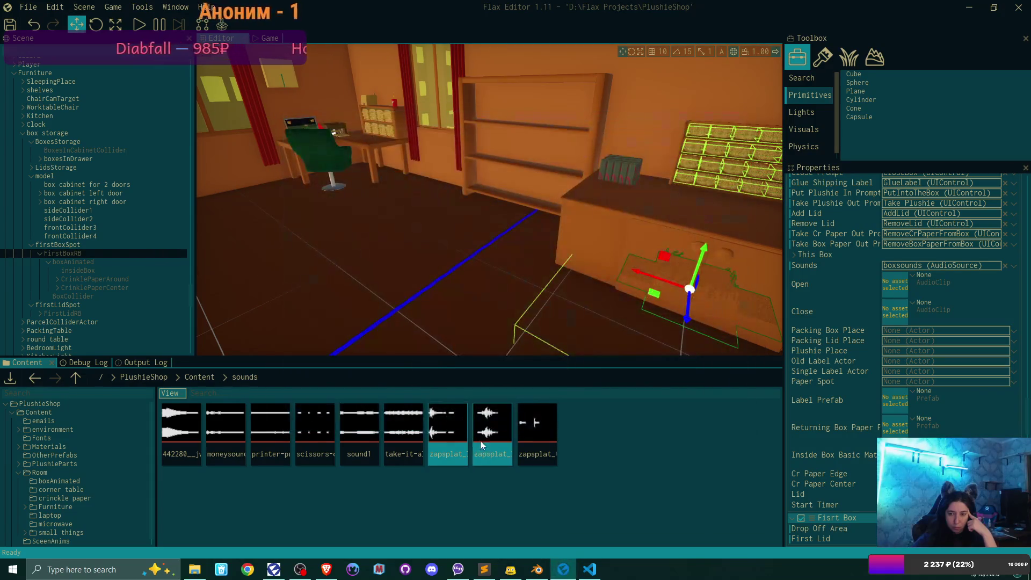
# Put the zapsplat box-open and box-close clips into the Open and Close sound slots.
pyautogui.moveTo(498, 420)
pyautogui.mouseDown()
pyautogui.moveTo(778, 343)
pyautogui.moveTo(894, 285)
pyautogui.mouseUp()
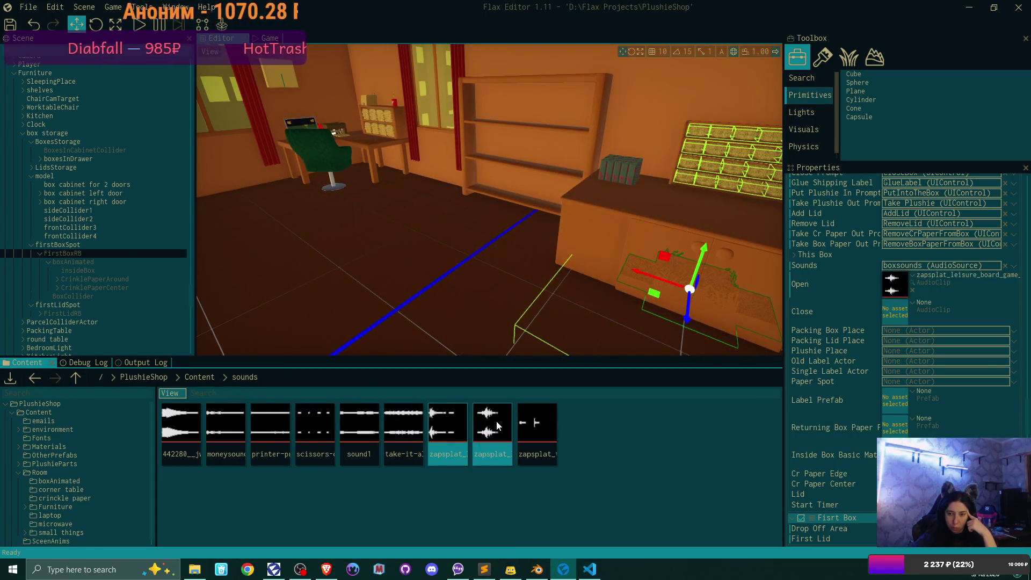
pyautogui.moveTo(456, 420); pyautogui.dragTo(929, 305)
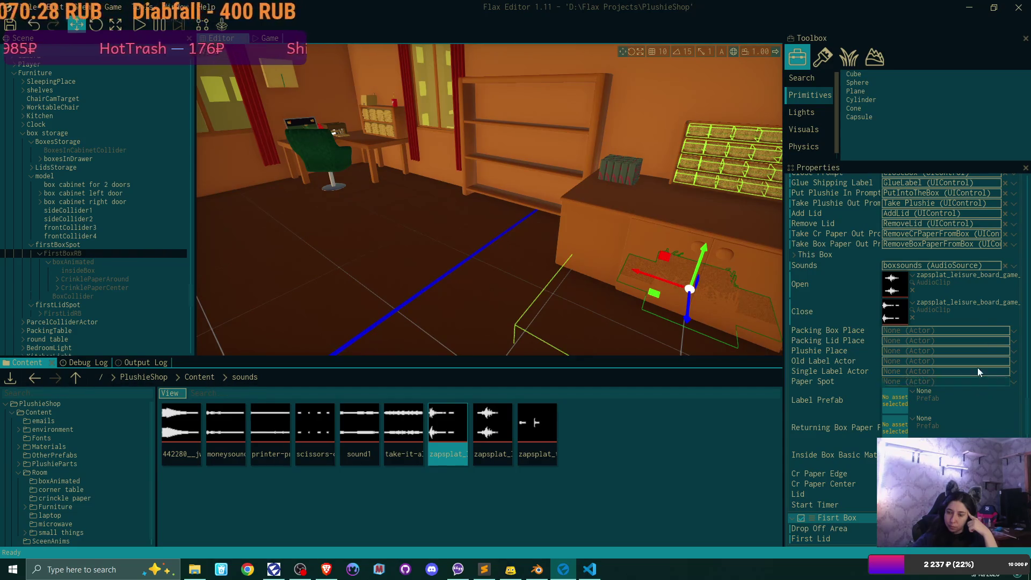
pyautogui.click(1014, 332)
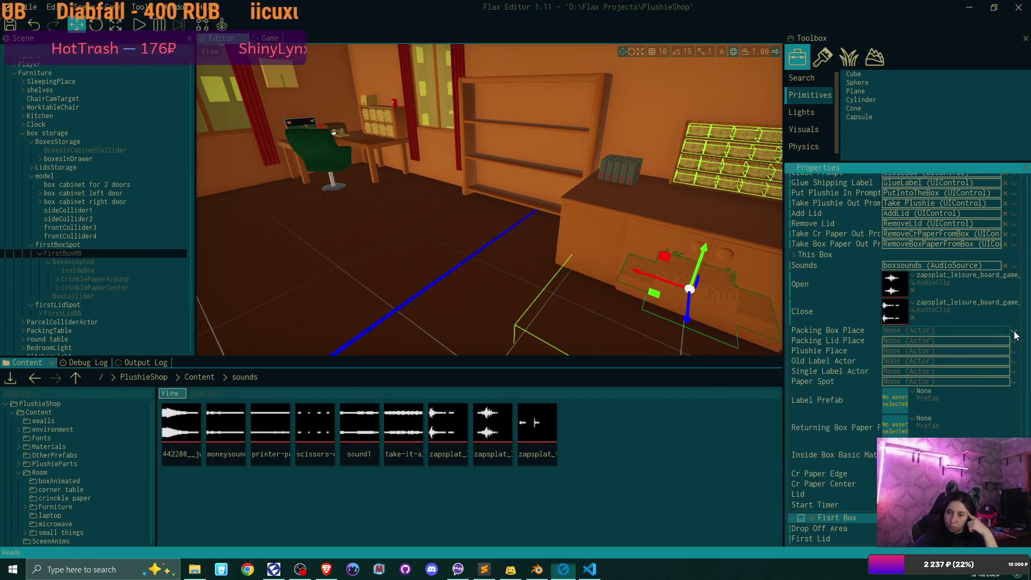
# Collapse firstBoxSpot and expand PackingTable in the Scene tree to reveal its place actors.
pyautogui.click(998, 428)
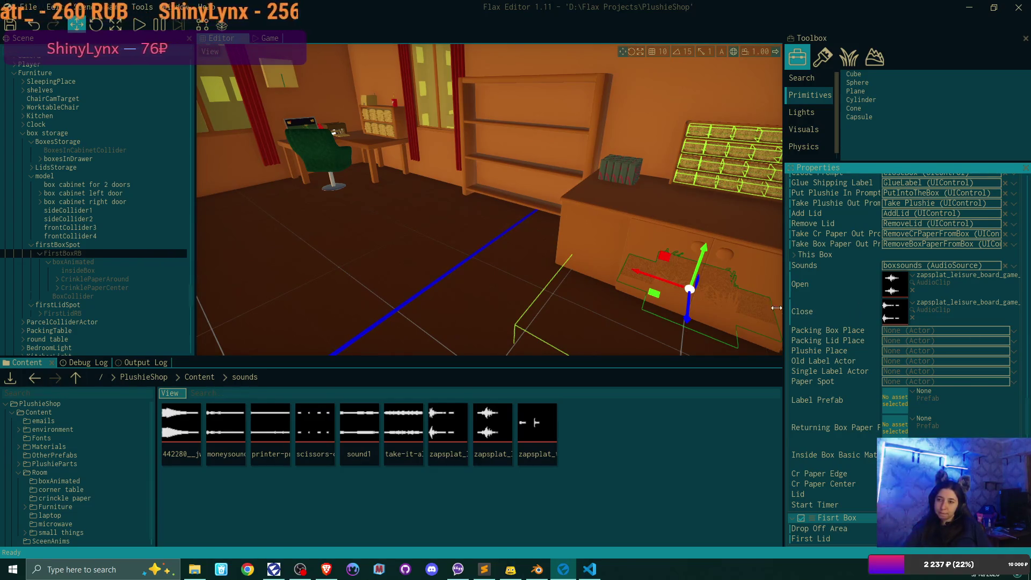
pyautogui.scroll(5, 831, 306)
pyautogui.scroll(4, 830, 304)
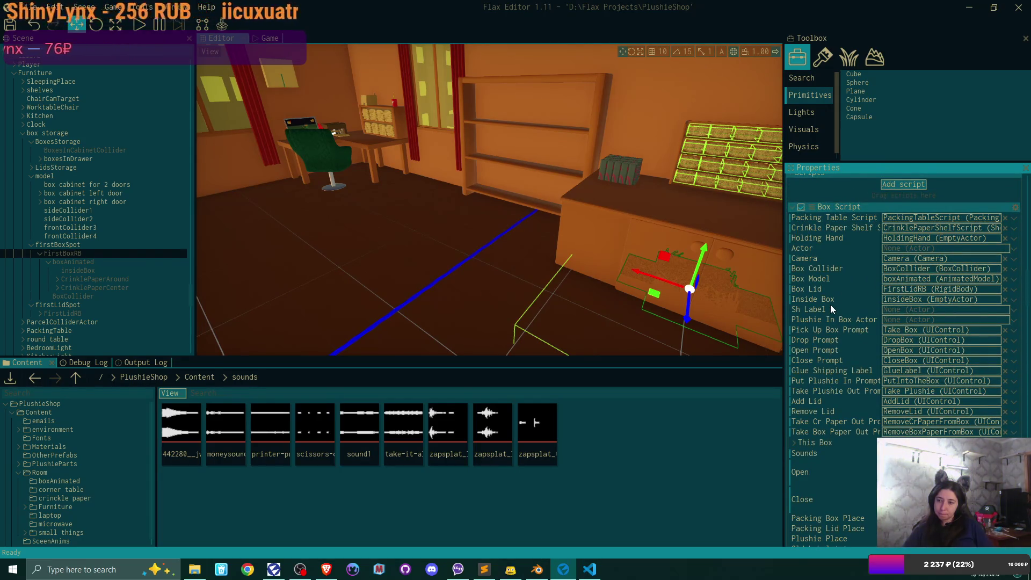
pyautogui.scroll(-8, 830, 304)
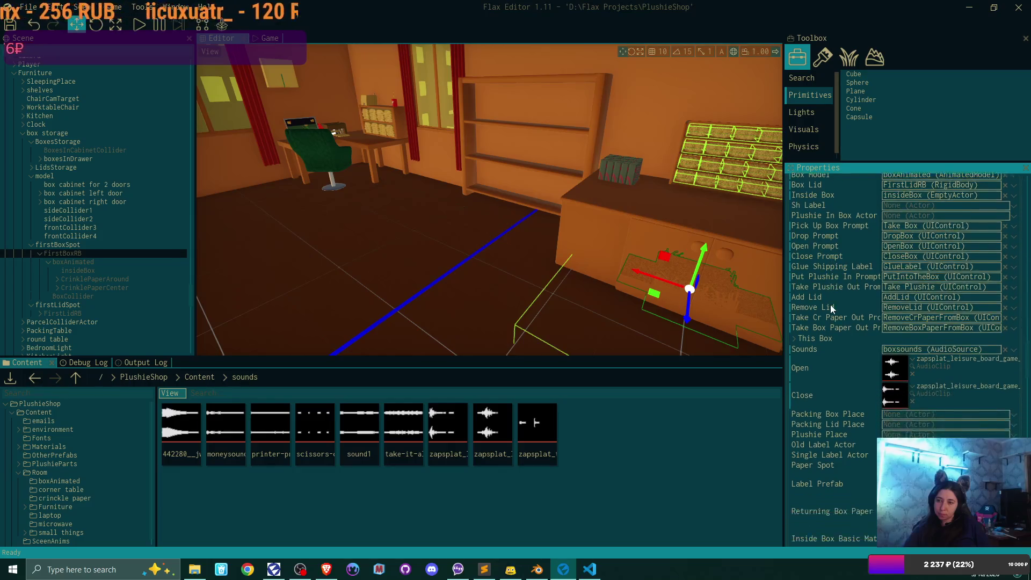
pyautogui.scroll(-4, 830, 305)
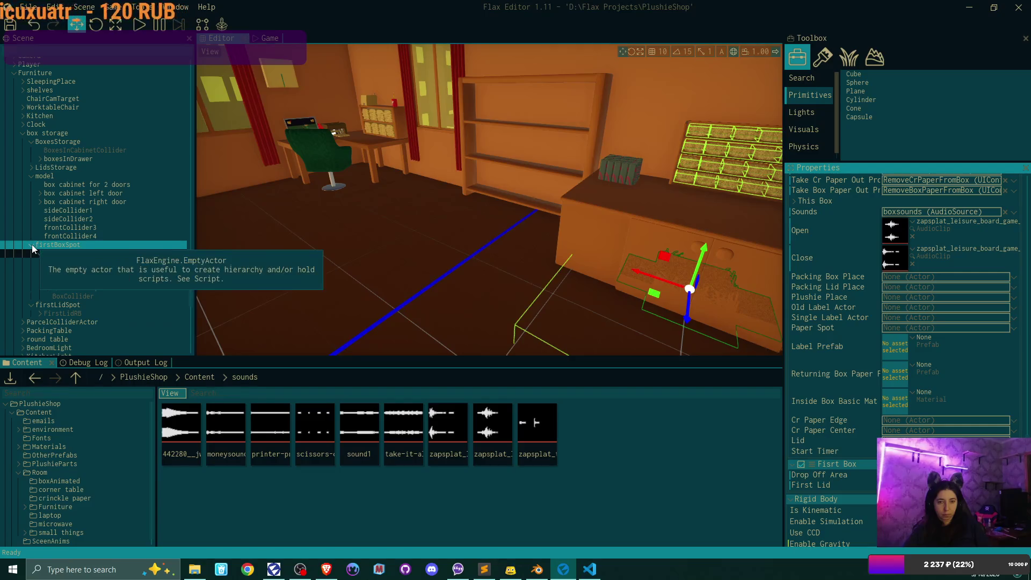
pyautogui.doubleClick(114, 244)
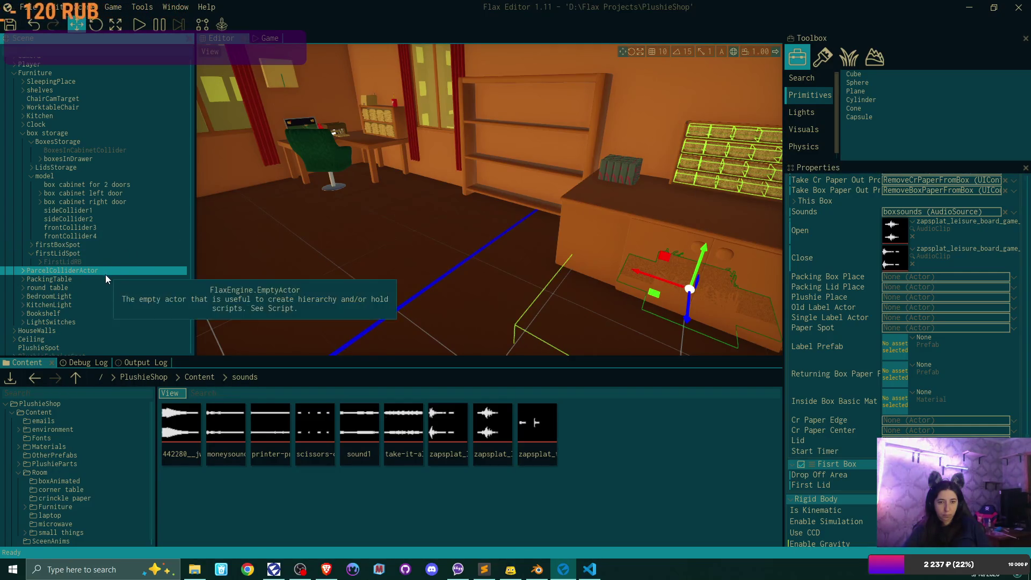
pyautogui.click(23, 279)
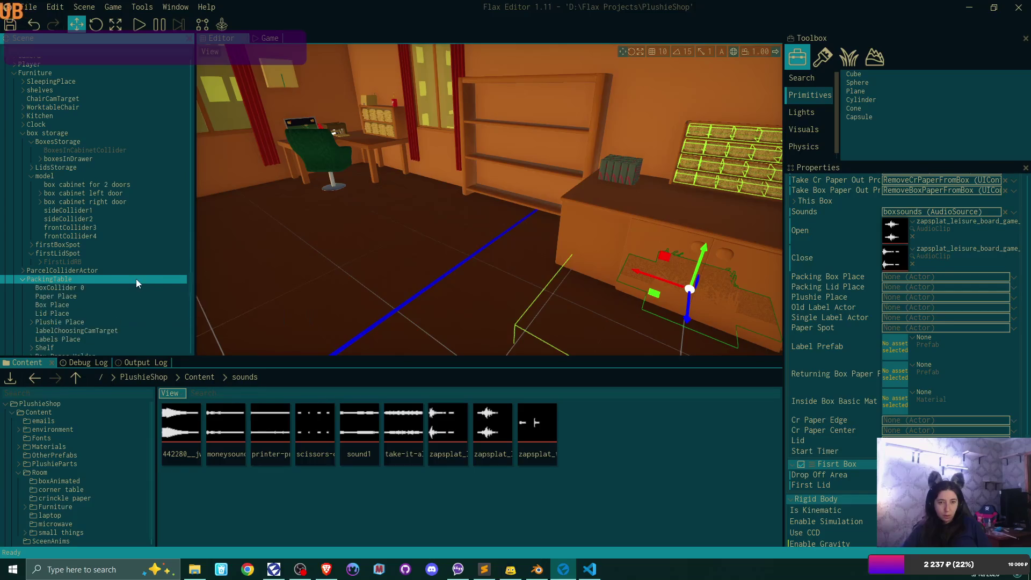
pyautogui.scroll(-3, 136, 279)
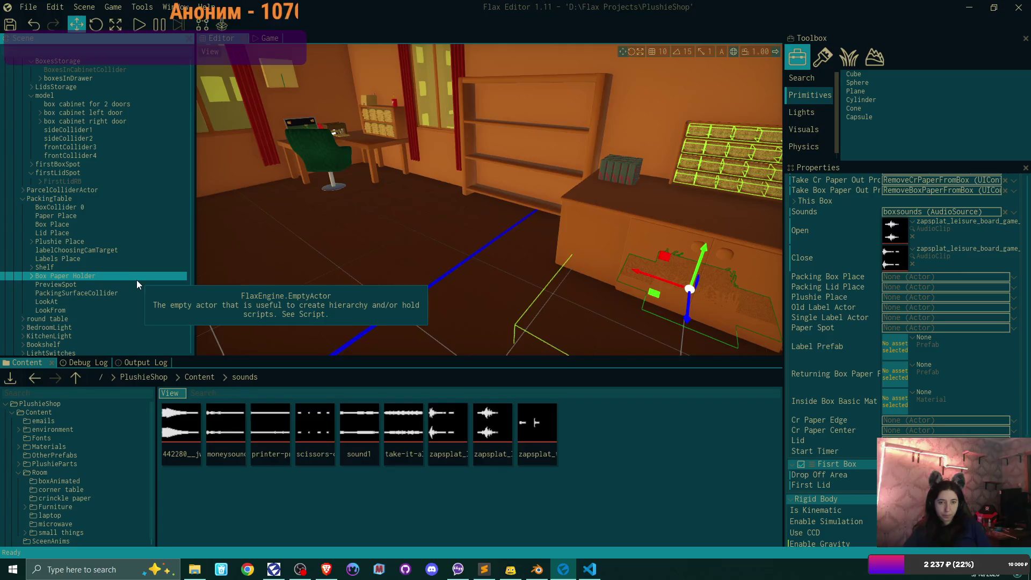
# Link Box Place, Lid Place and Plushie Place to the Packing Box, Packing Lid and Plushie Place fields.
pyautogui.moveTo(52, 224); pyautogui.dragTo(918, 276)
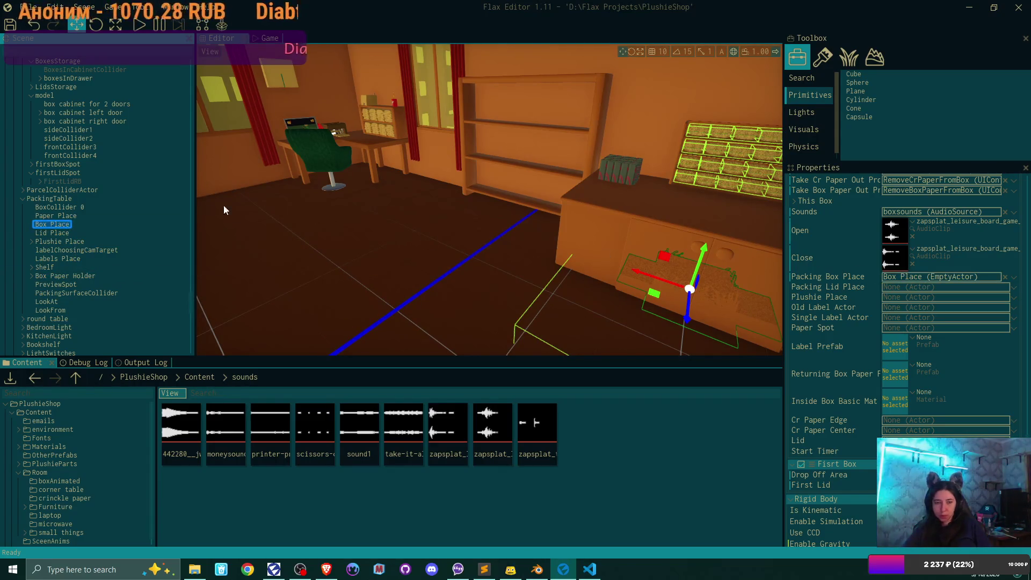
pyautogui.moveTo(60, 233); pyautogui.dragTo(912, 287)
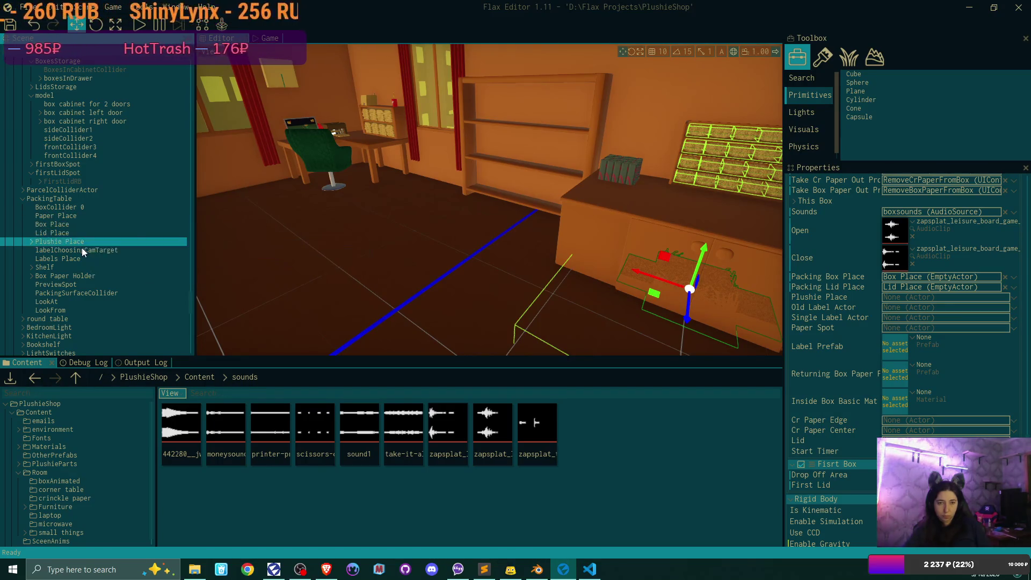
pyautogui.moveTo(82, 247); pyautogui.dragTo(912, 298)
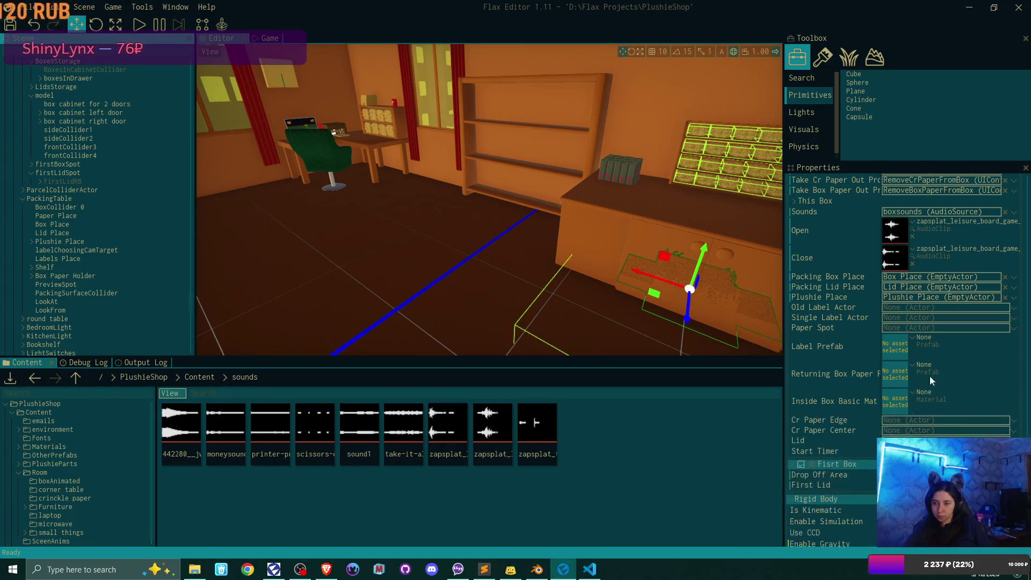
pyautogui.scroll(-1, 962, 363)
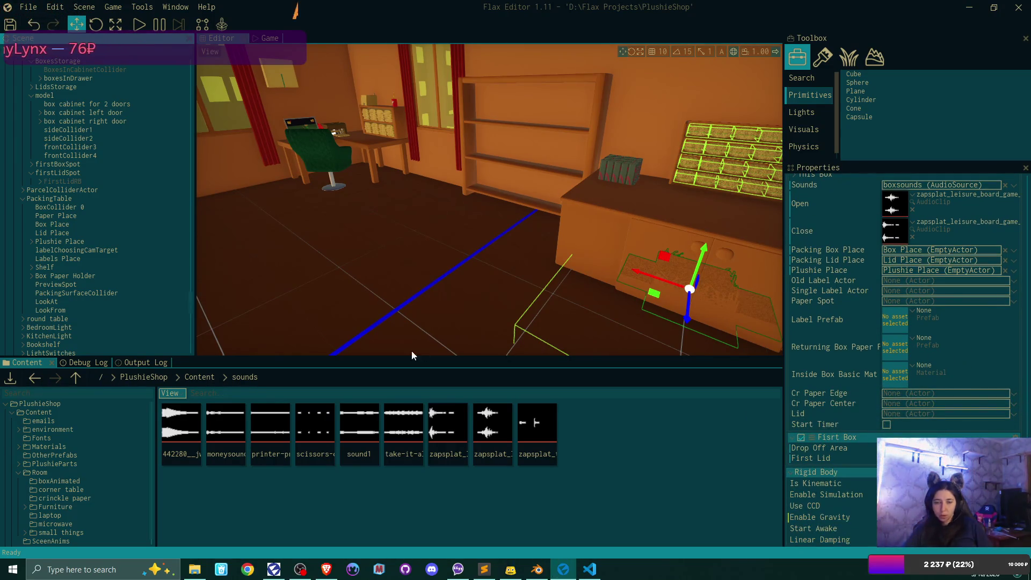
pyautogui.click(214, 376)
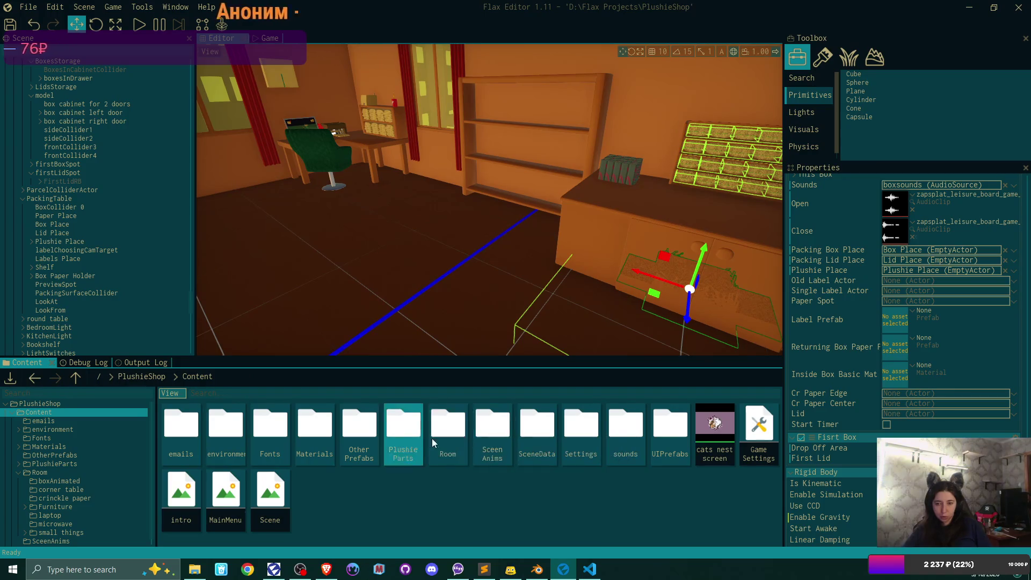
# Open Content/Room/small things and set Label Prefab to label printed.
pyautogui.doubleClick(446, 435)
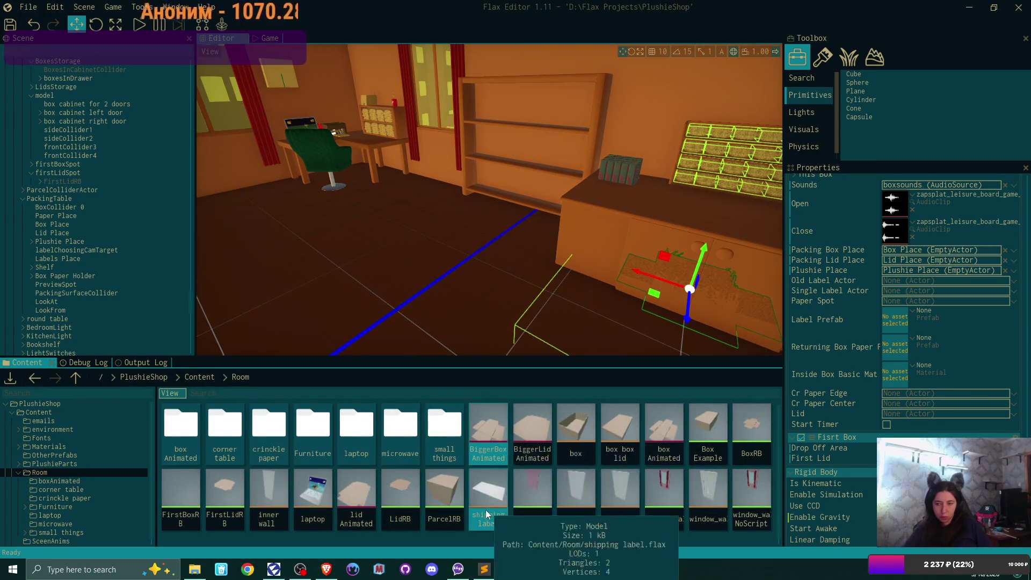
pyautogui.doubleClick(445, 432)
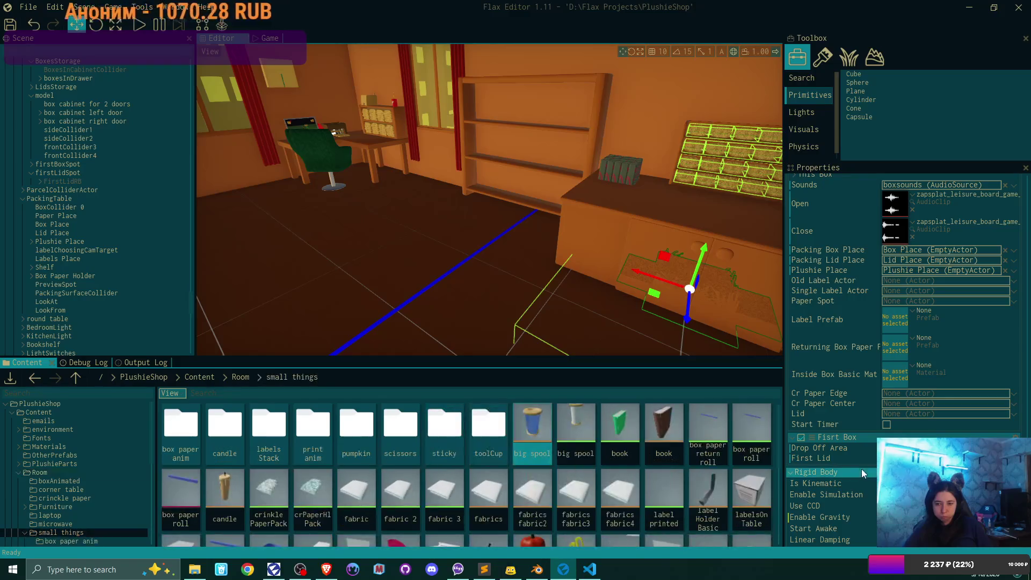
pyautogui.scroll(-3, 709, 434)
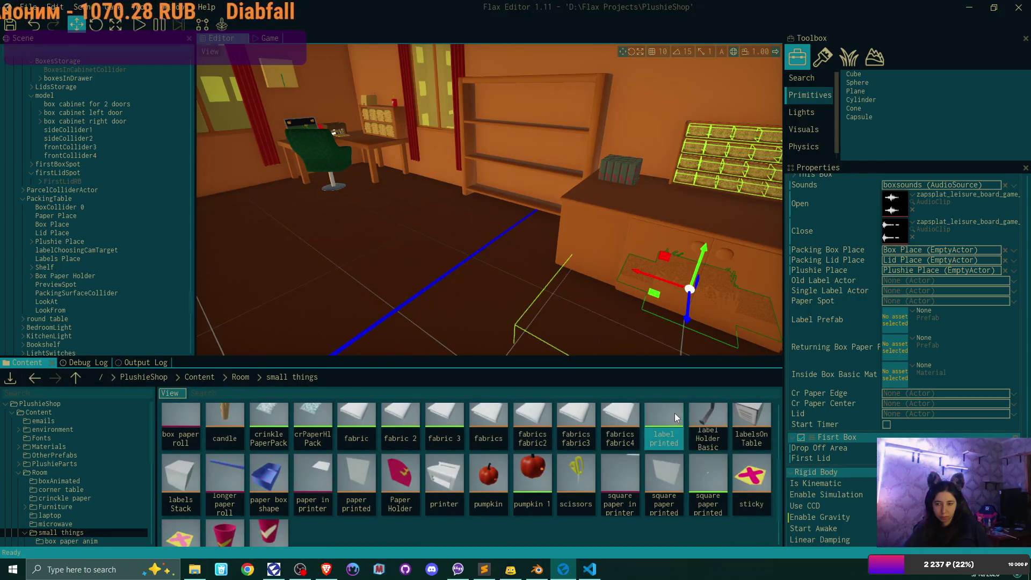
pyautogui.moveTo(674, 413); pyautogui.dragTo(889, 321)
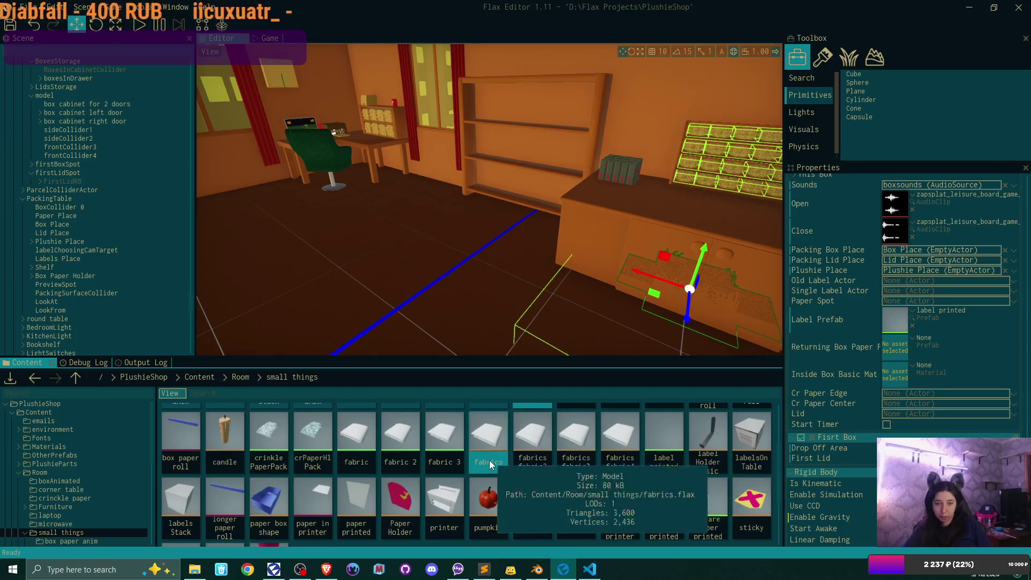
# Set the returning paper prefab to box paper return roll and the inside material to Box Plain Material.
pyautogui.scroll(-2, 681, 450)
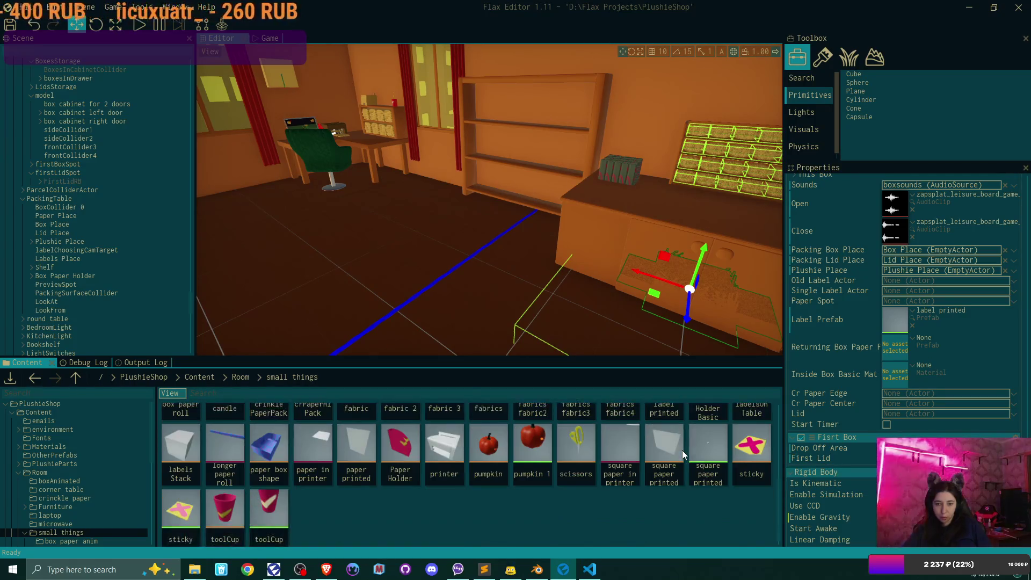
pyautogui.scroll(3, 682, 450)
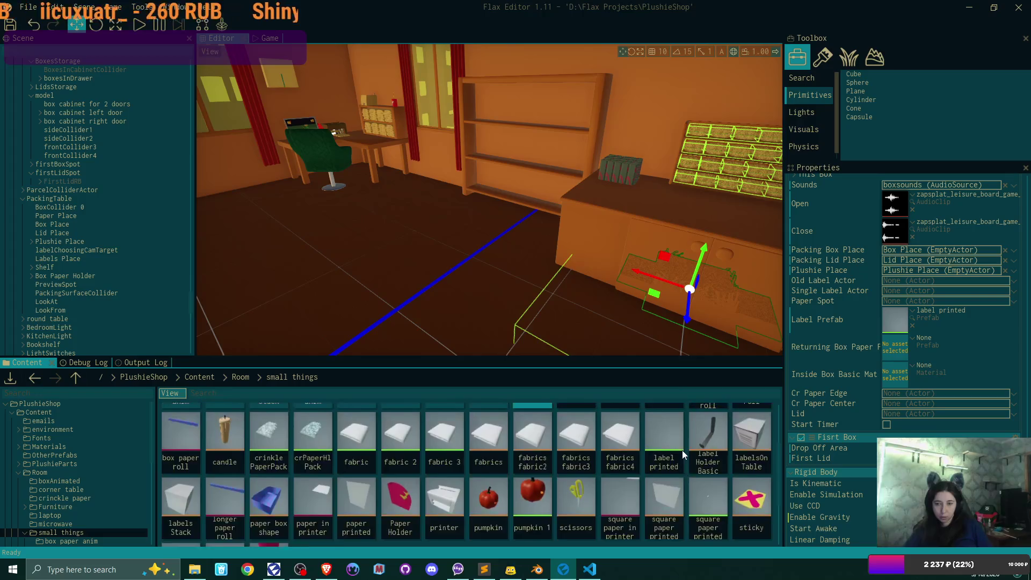
pyautogui.scroll(1, 681, 450)
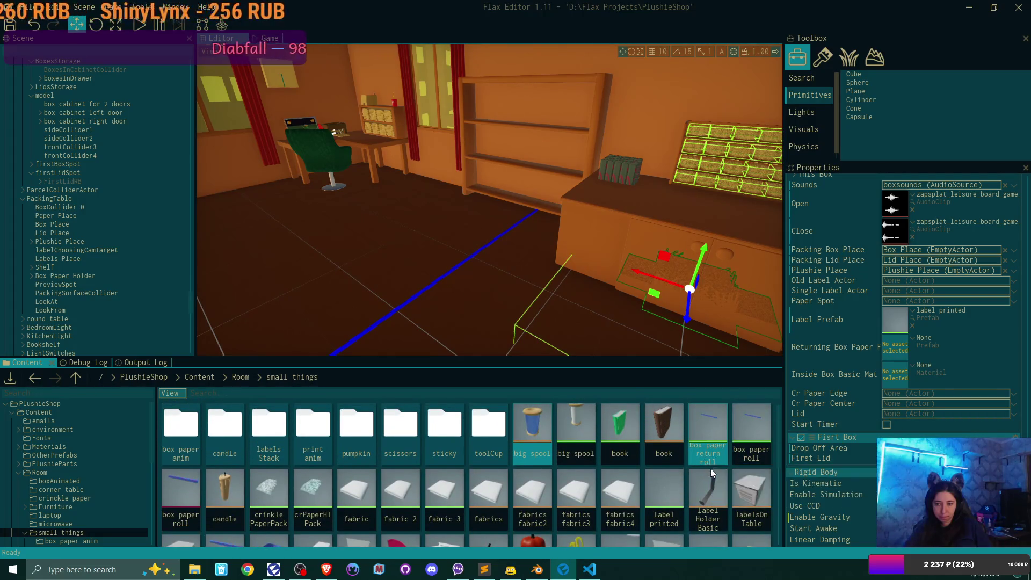
pyautogui.moveTo(713, 424)
pyautogui.mouseDown()
pyautogui.moveTo(881, 451)
pyautogui.moveTo(908, 349)
pyautogui.mouseUp()
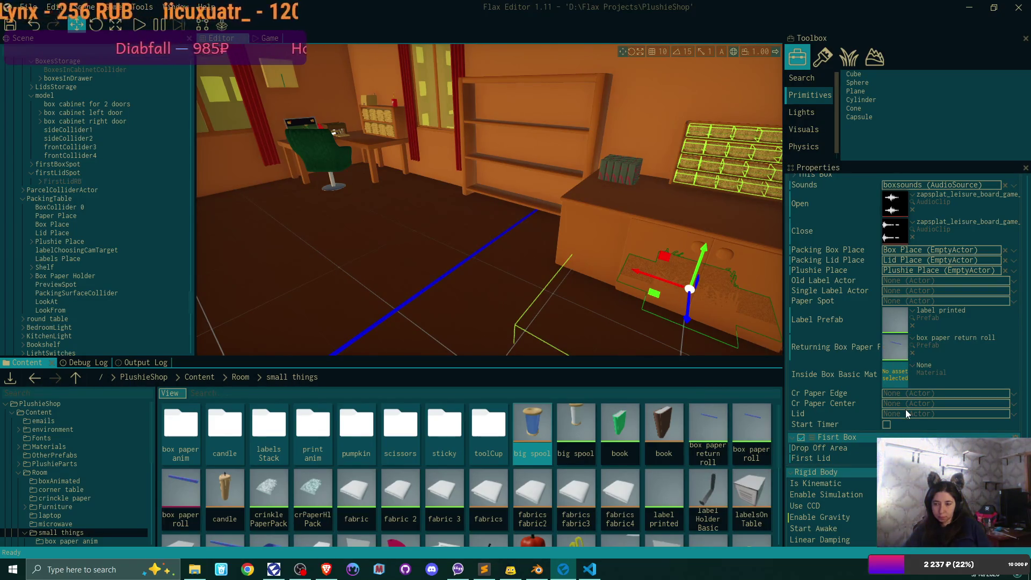
pyautogui.click(913, 366)
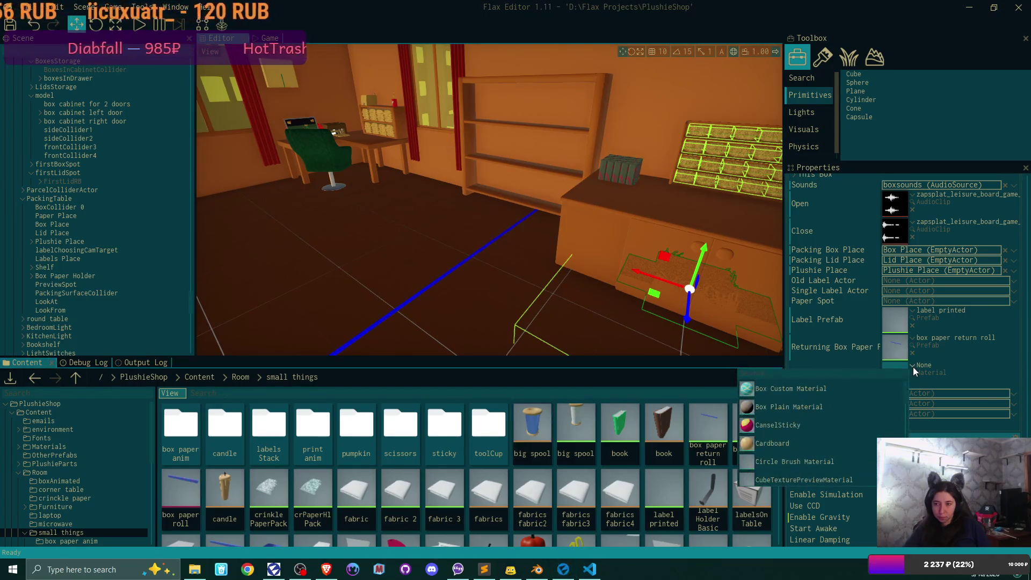
pyautogui.click(823, 407)
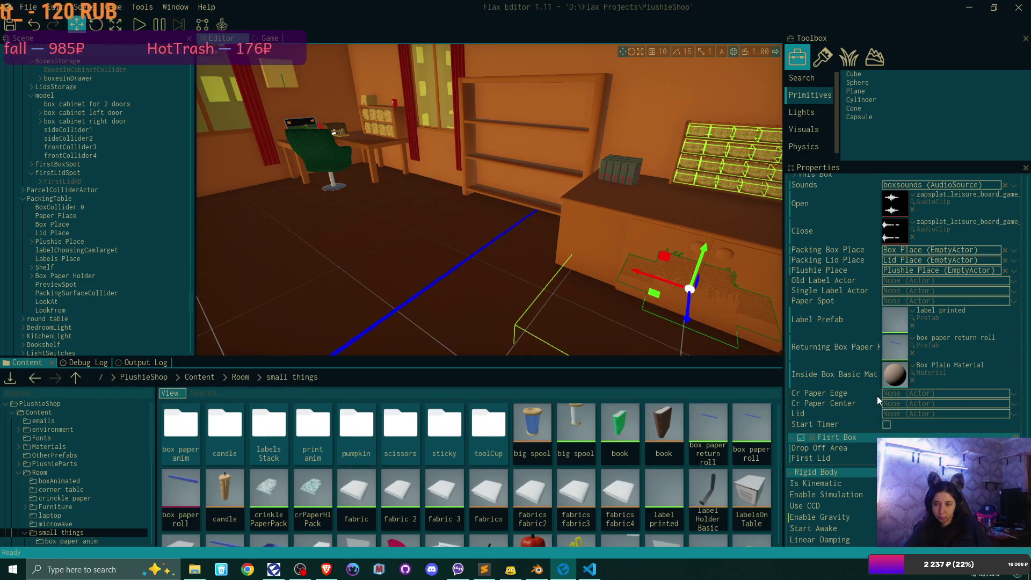
pyautogui.scroll(-2, 878, 395)
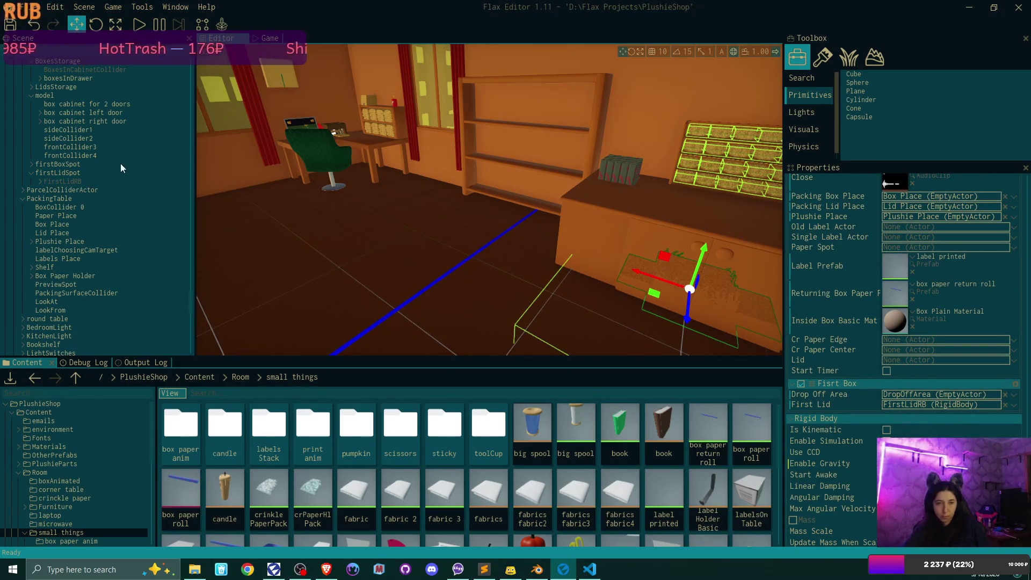
pyautogui.click(40, 182)
pyautogui.click(92, 199)
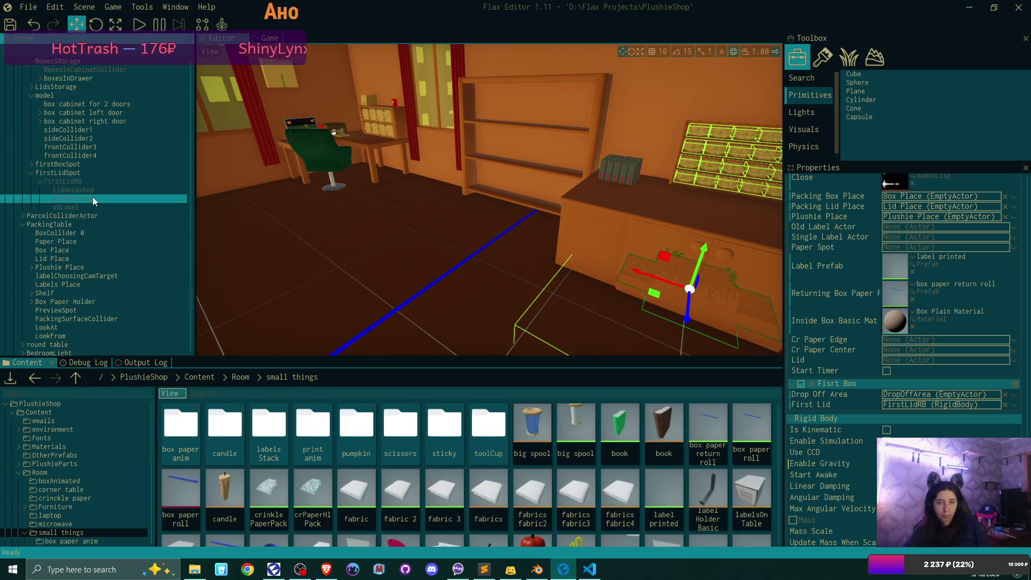
pyautogui.click(31, 163)
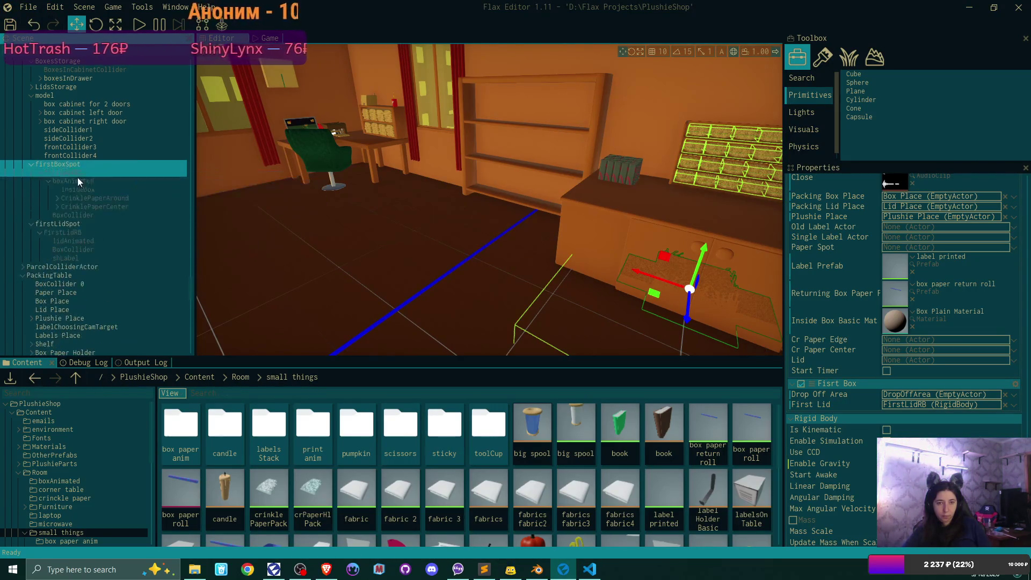
pyautogui.click(78, 176)
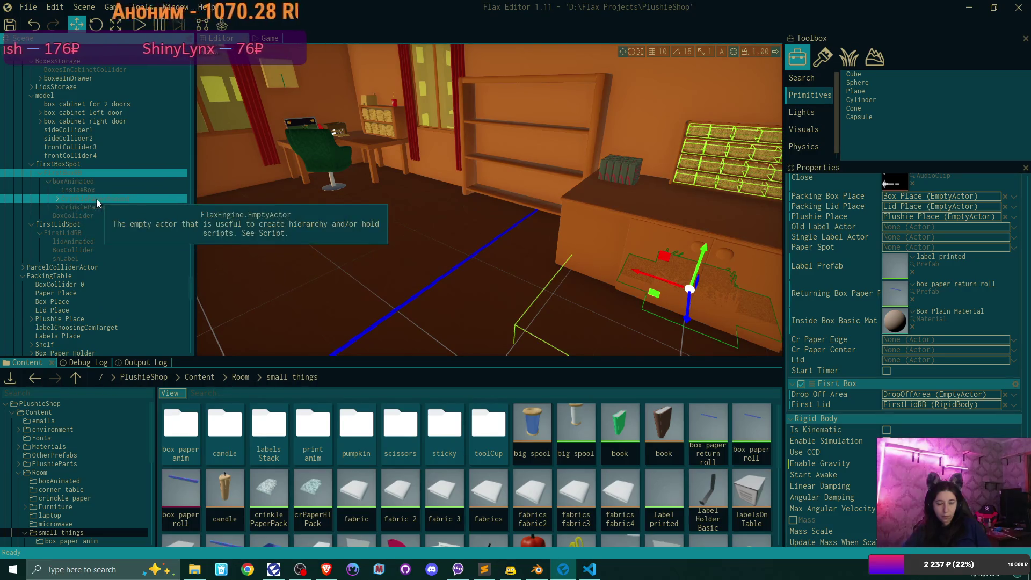
pyautogui.moveTo(96, 199)
pyautogui.mouseDown()
pyautogui.moveTo(698, 322)
pyautogui.moveTo(931, 343)
pyautogui.mouseUp()
pyautogui.moveTo(127, 207)
pyautogui.mouseDown()
pyautogui.moveTo(896, 362)
pyautogui.moveTo(921, 354)
pyautogui.mouseUp()
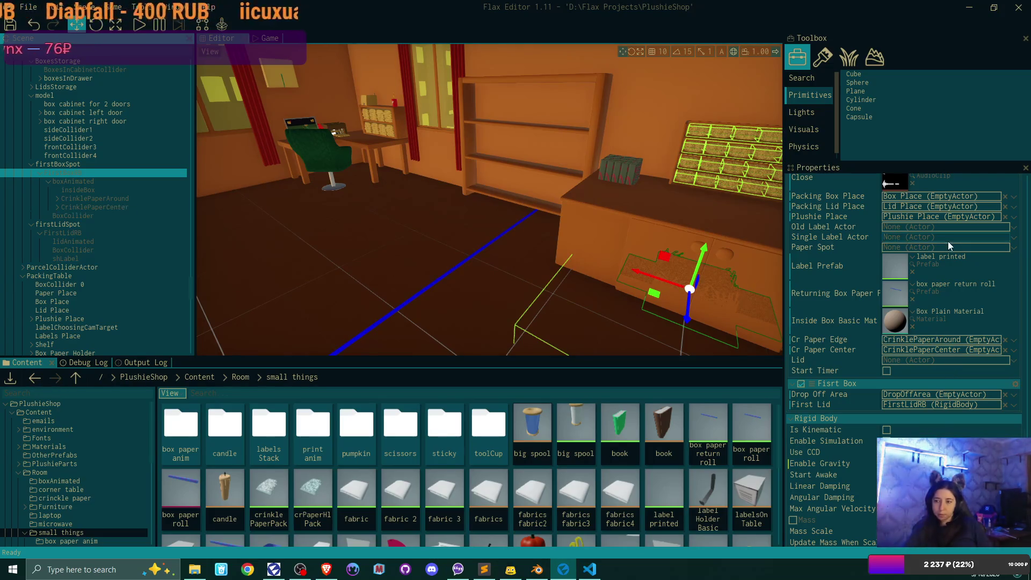
pyautogui.scroll(5, 901, 290)
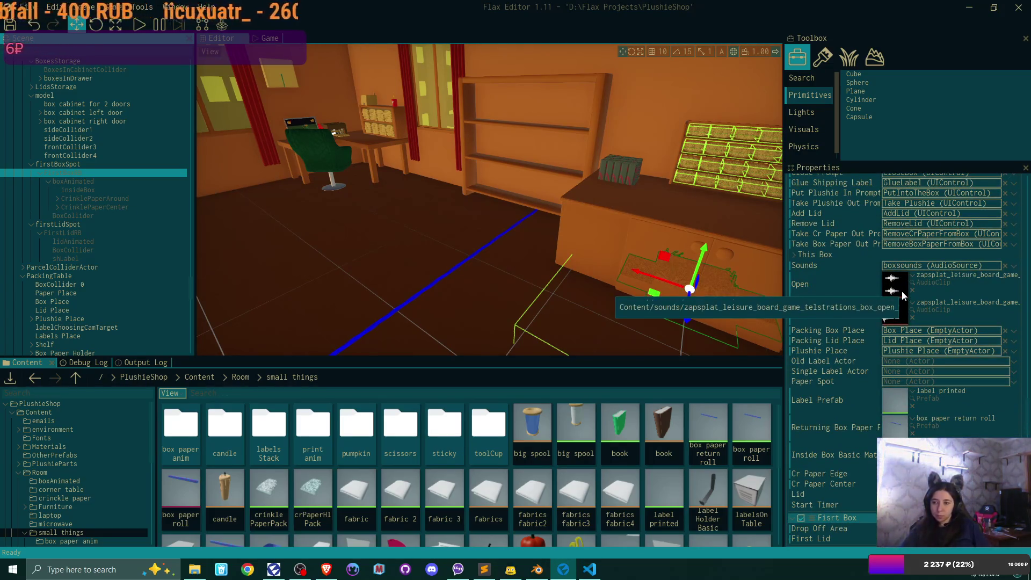
pyautogui.scroll(10, 901, 291)
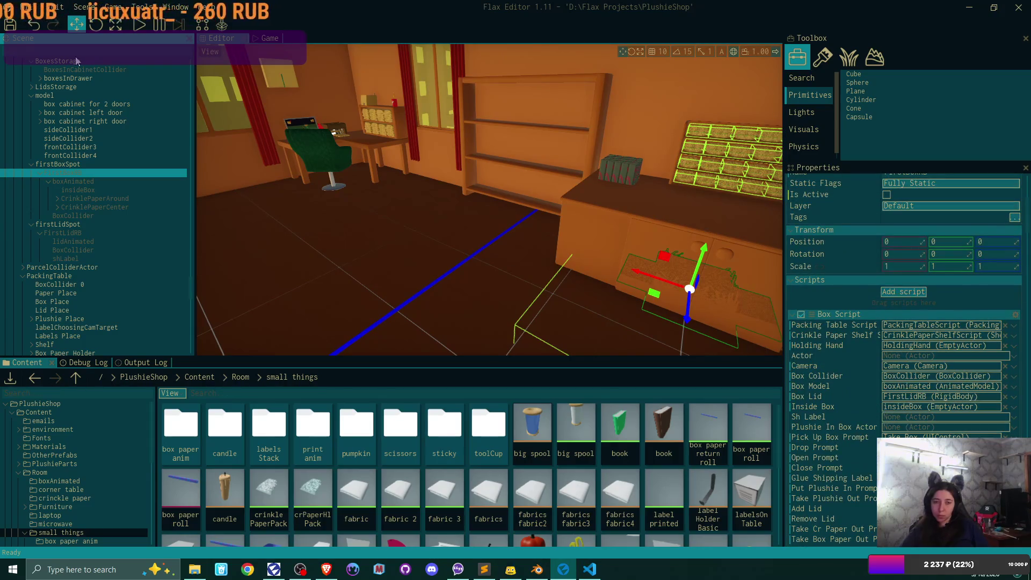
# Save all, select FirstLidRB, and set its Packing Table Script and Crinkle Paper Shelf references.
pyautogui.click(12, 25)
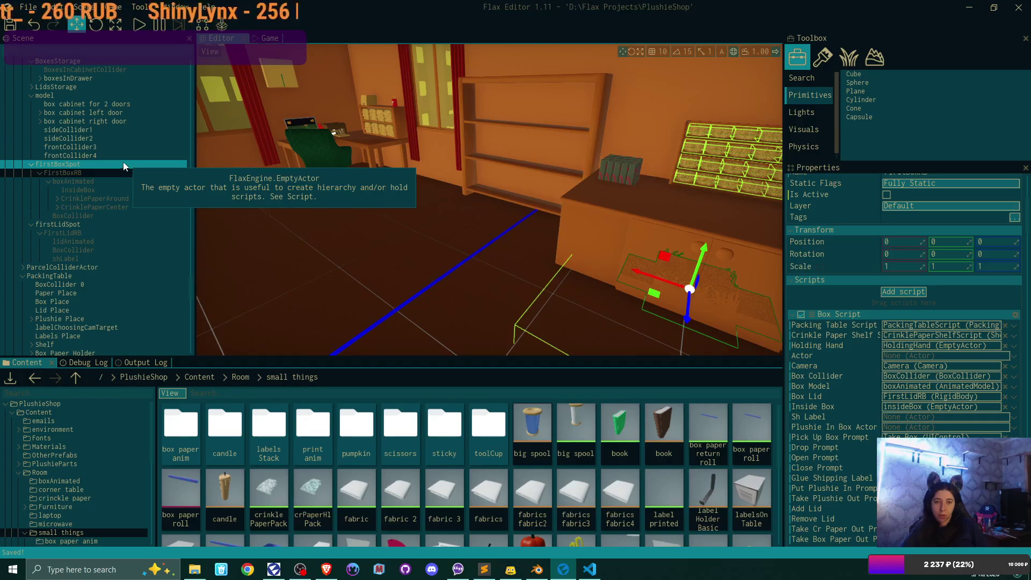
pyautogui.click(98, 232)
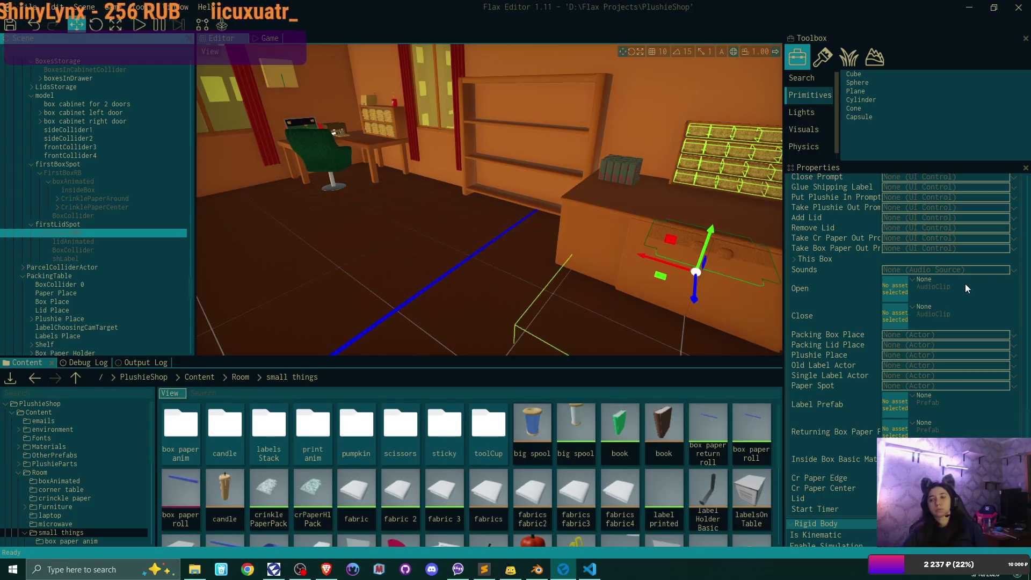
pyautogui.scroll(5, 965, 284)
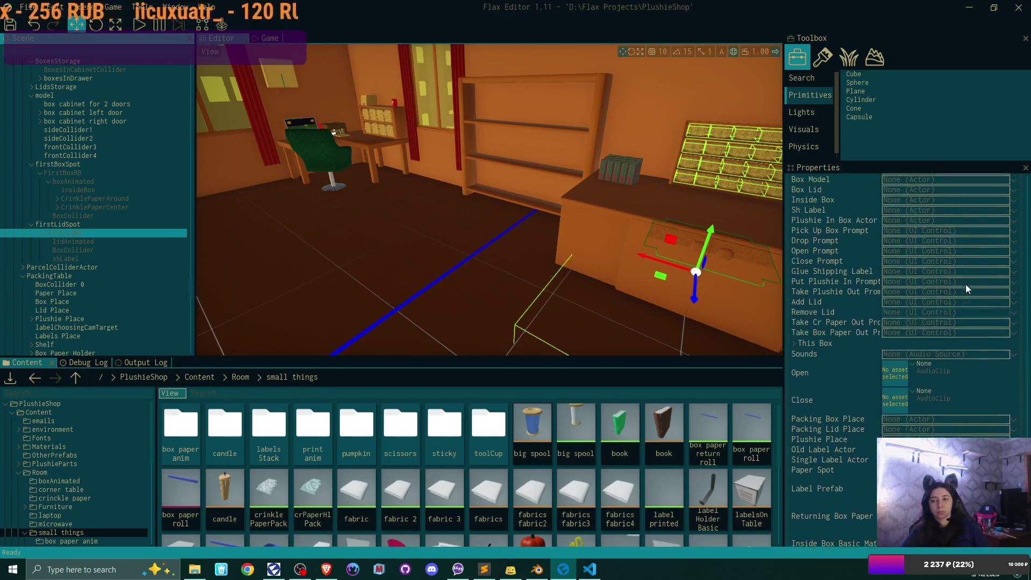
pyautogui.scroll(1, 966, 285)
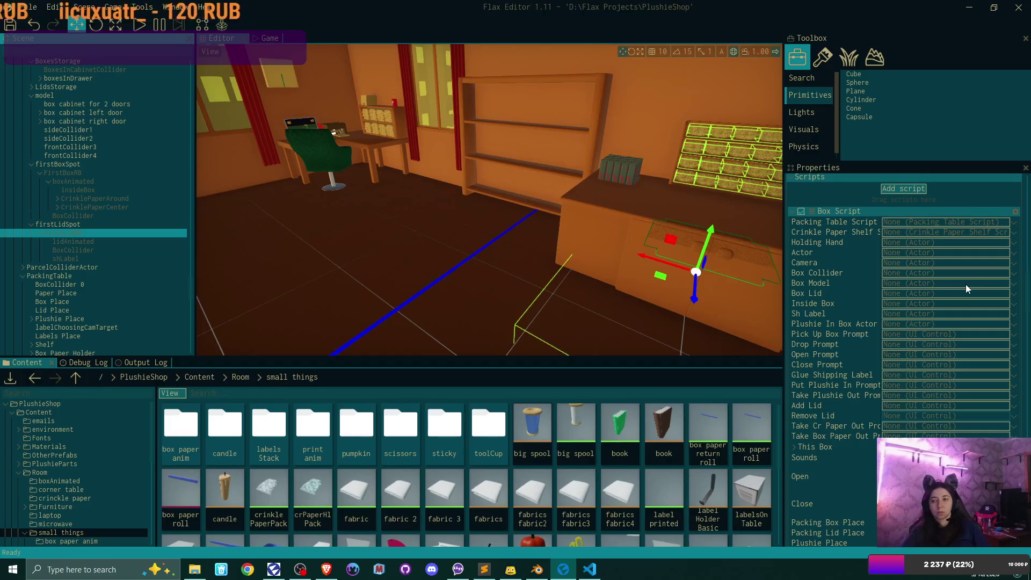
pyautogui.click(1014, 223)
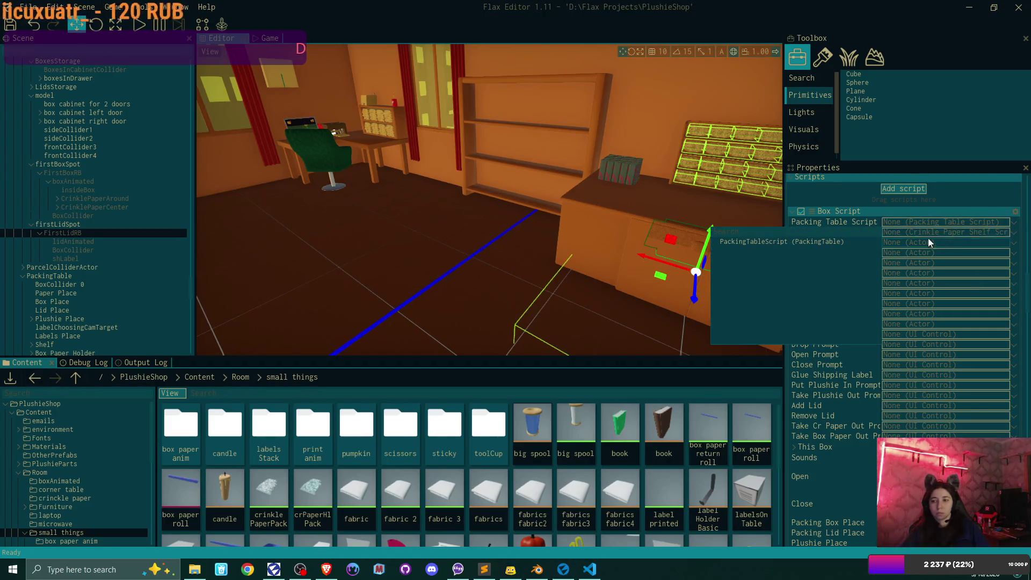
pyautogui.click(866, 240)
pyautogui.click(1013, 232)
pyautogui.click(778, 251)
# Set Holding Hand to HoldingHand and the Camera reference to the scene Camera.
pyautogui.click(1014, 243)
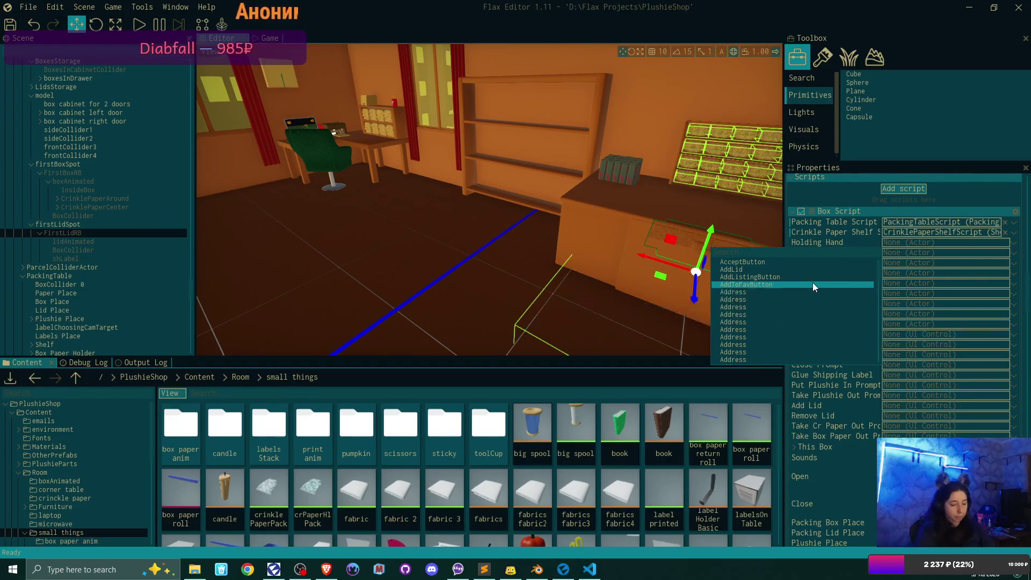
pyautogui.write('hold')
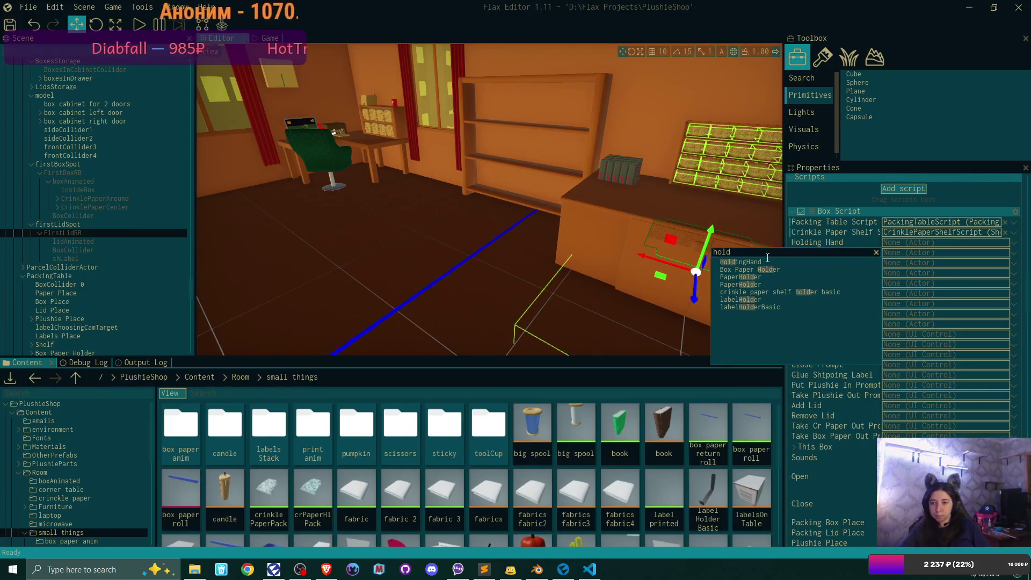
pyautogui.click(768, 263)
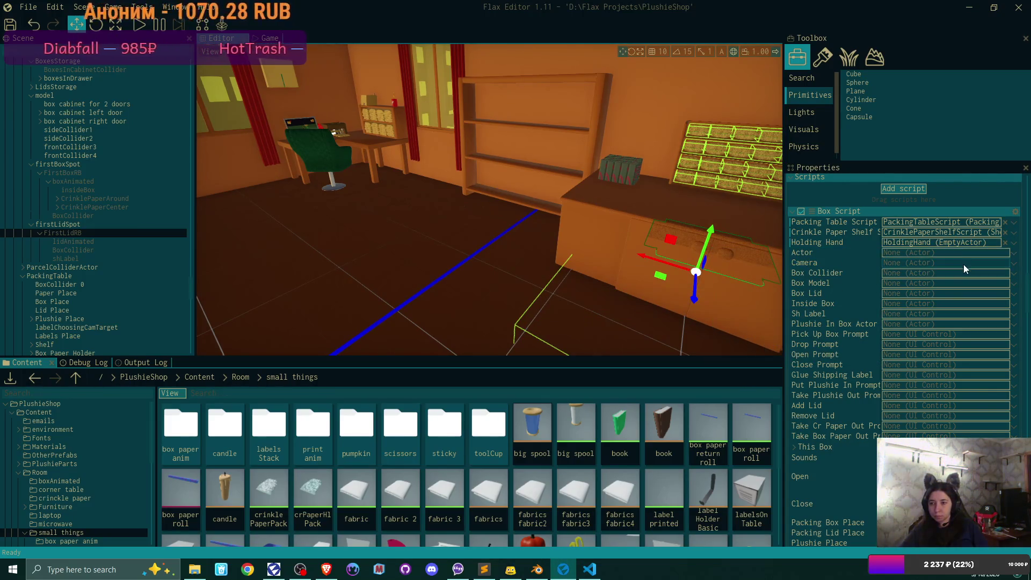
pyautogui.click(964, 264)
pyautogui.click(1015, 264)
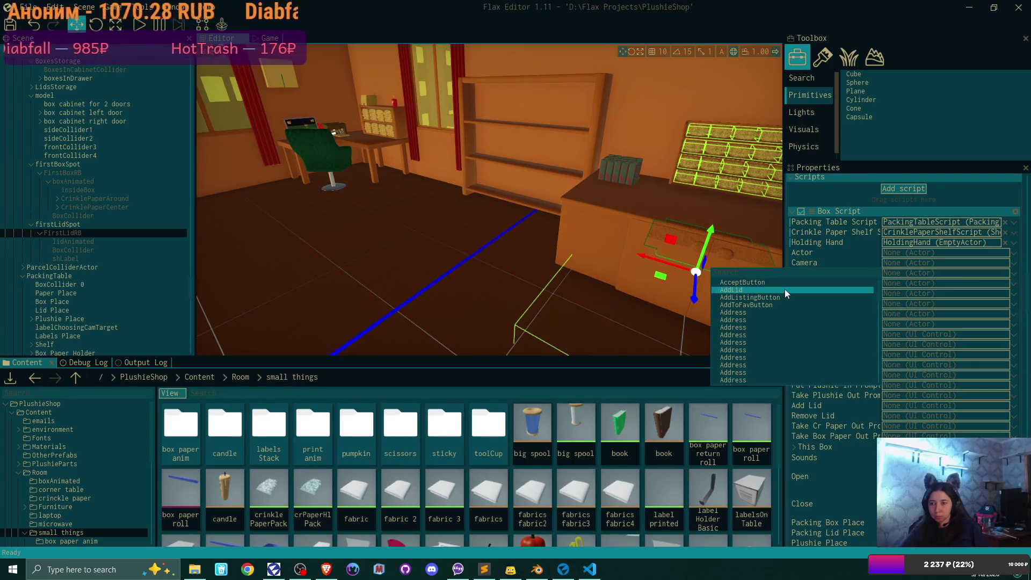
pyautogui.write('cam')
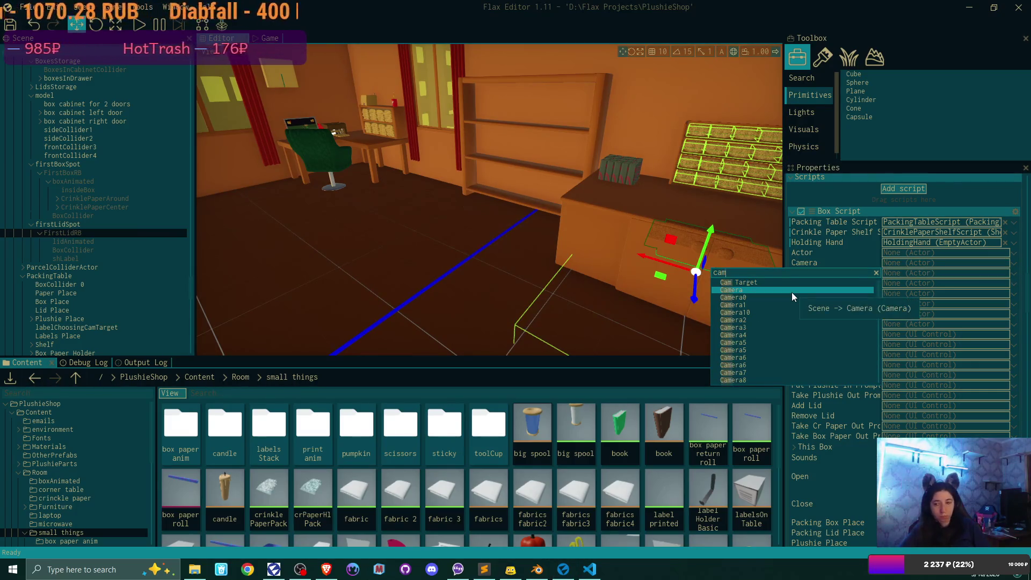
pyautogui.click(781, 288)
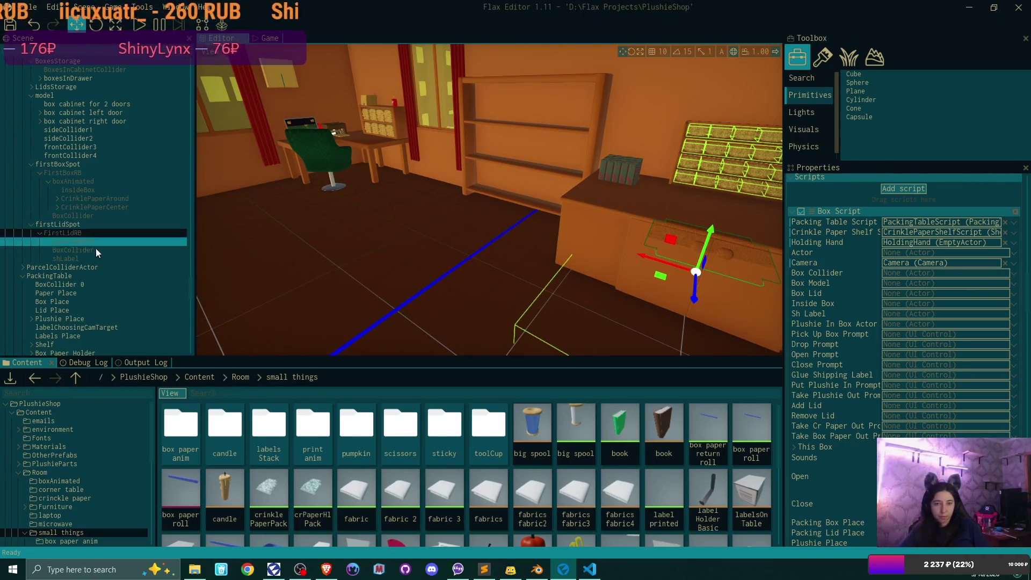
# Link BoxCollider, lidAnimated and shLabel to the Box Collider, Box Model and Sh Label fields.
pyautogui.moveTo(92, 250); pyautogui.dragTo(905, 275)
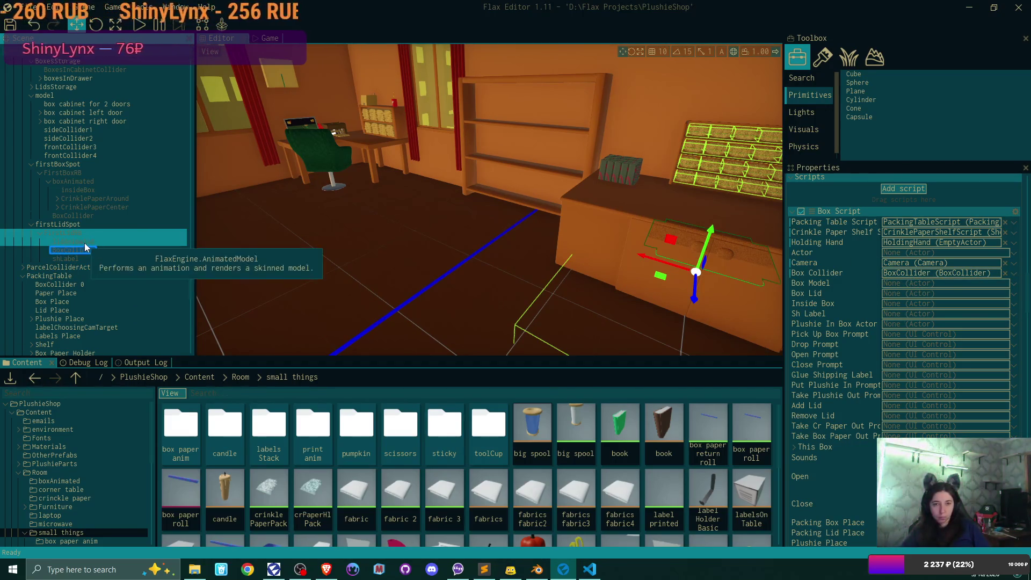
pyautogui.moveTo(85, 243); pyautogui.dragTo(908, 284)
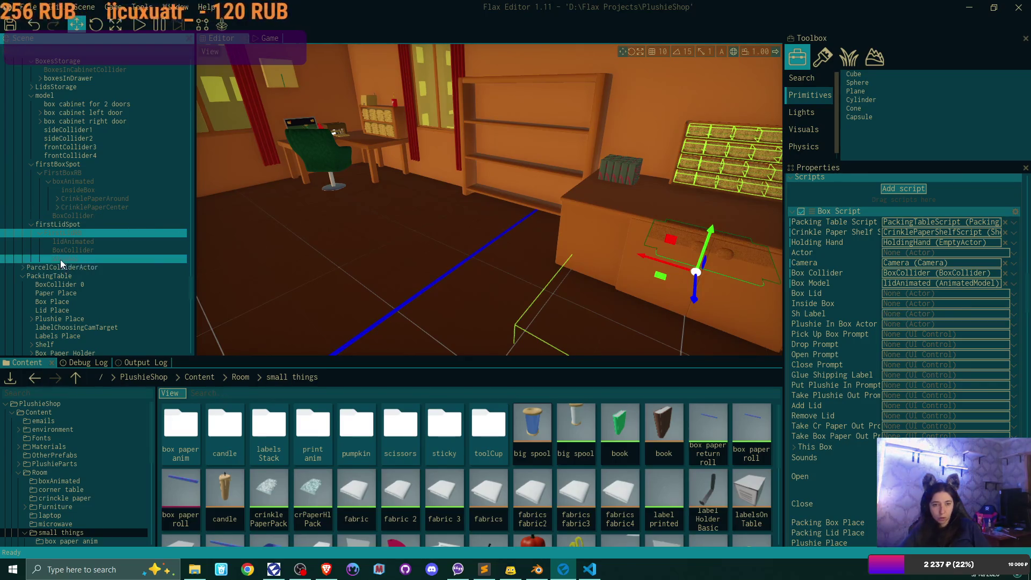
pyautogui.moveTo(836, 306); pyautogui.dragTo(904, 315)
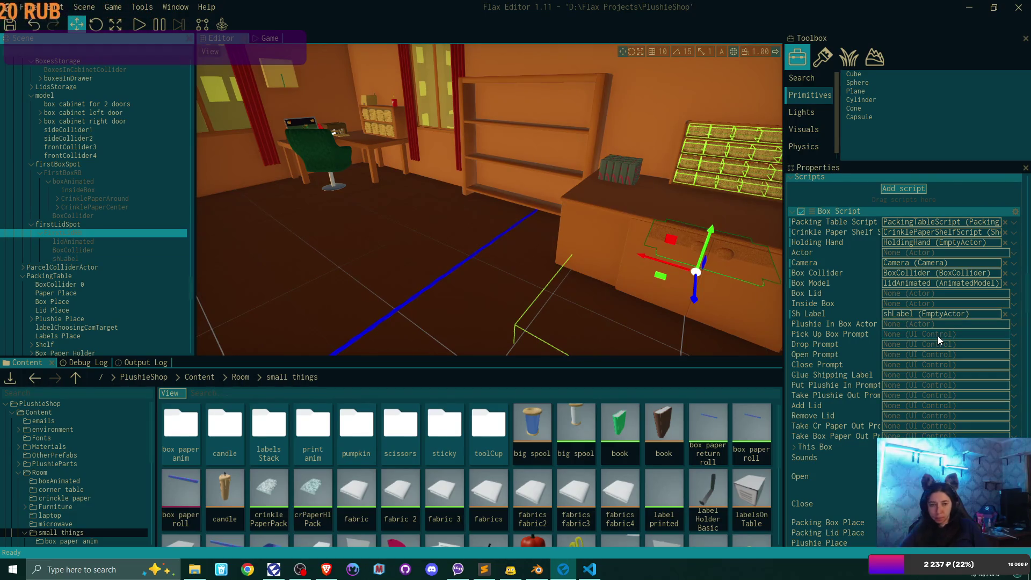
# Set Pick Up Box Prompt to Take Box and Drop Prompt to DropBox.
pyautogui.click(1013, 334)
pyautogui.write('tak')
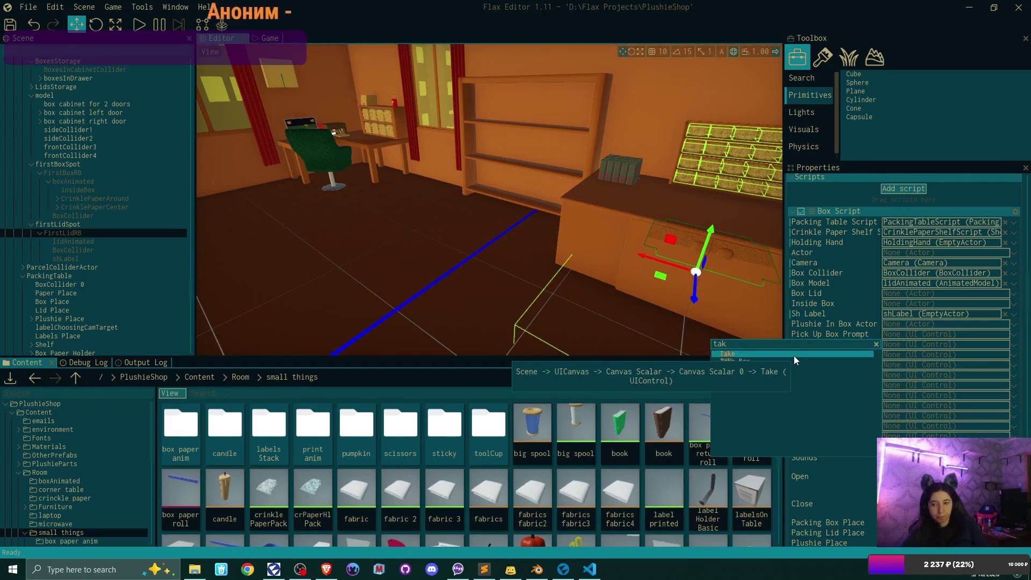
pyautogui.click(795, 361)
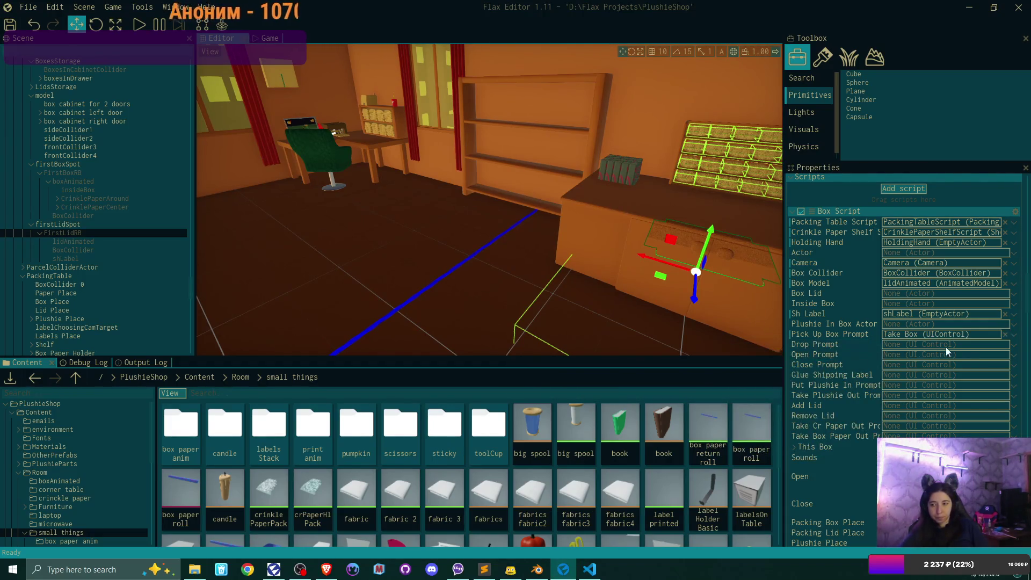
pyautogui.click(1013, 344)
pyautogui.write('drop')
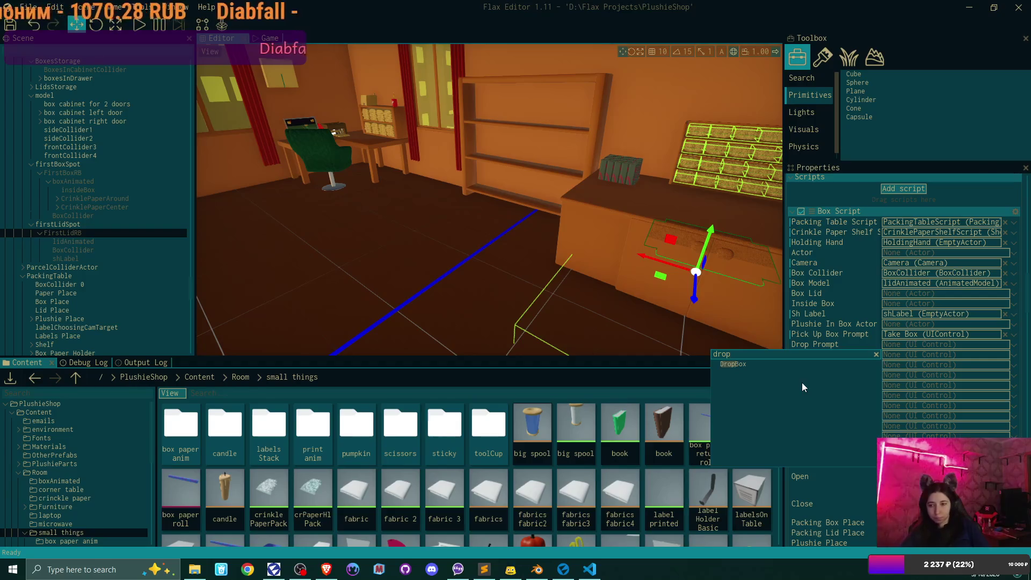
pyautogui.click(757, 364)
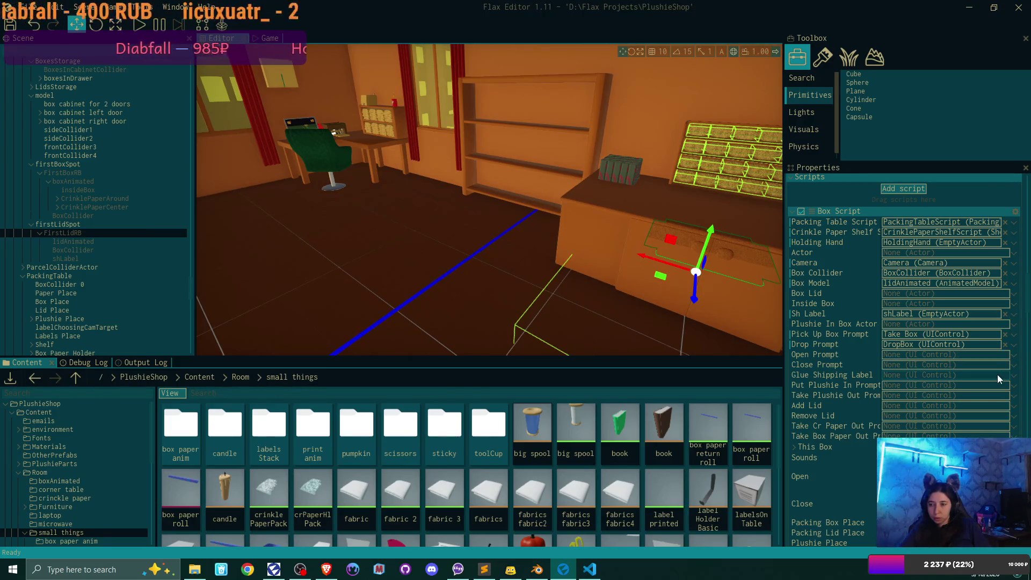
# Set Glue Shipping Label, Add Lid and Remove Lid to GlueLabel, AddLid and RemoveLid, then expand This Box.
pyautogui.click(997, 376)
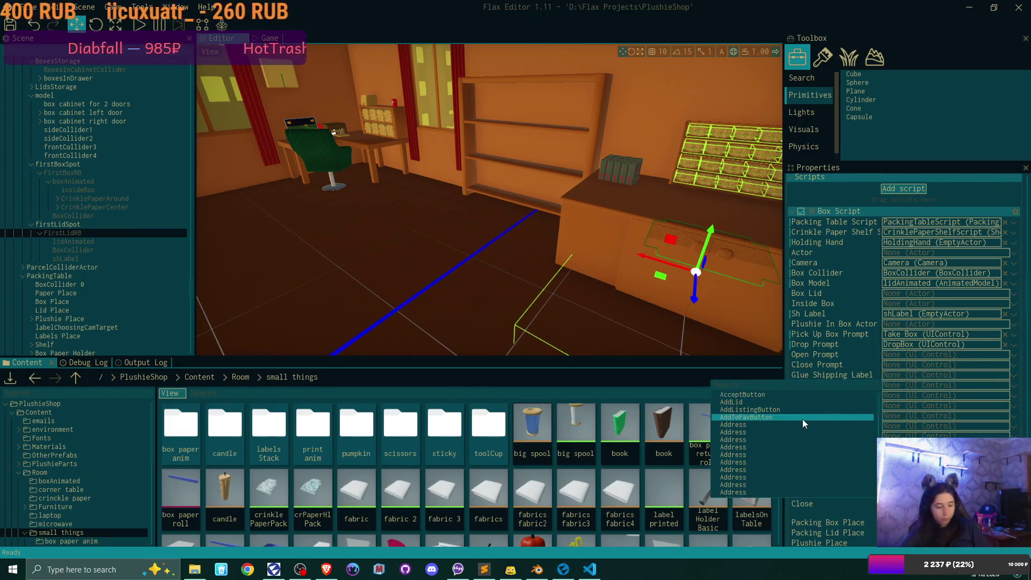
pyautogui.write('glue')
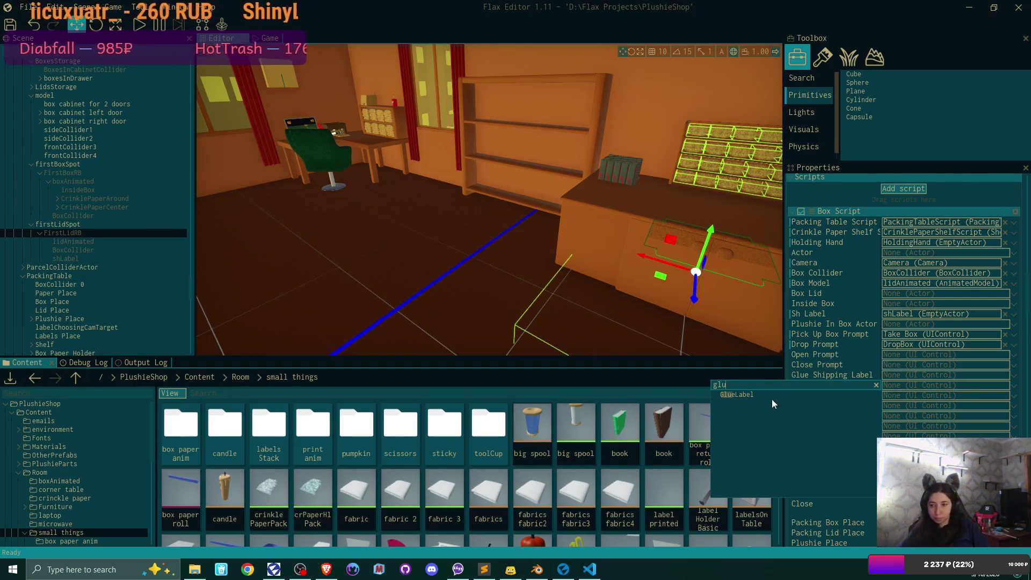
pyautogui.click(772, 399)
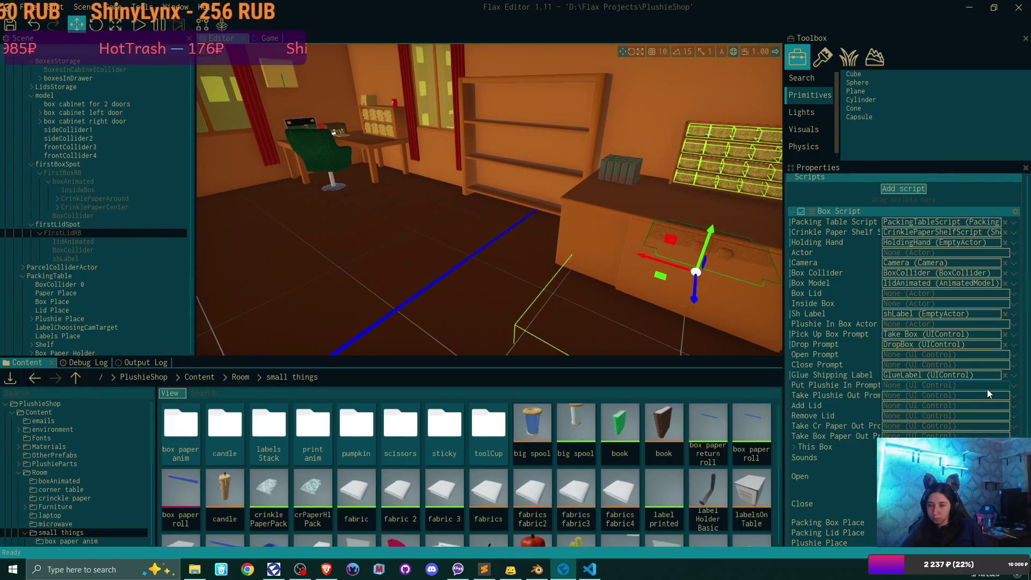
pyautogui.click(1013, 406)
pyautogui.write('add')
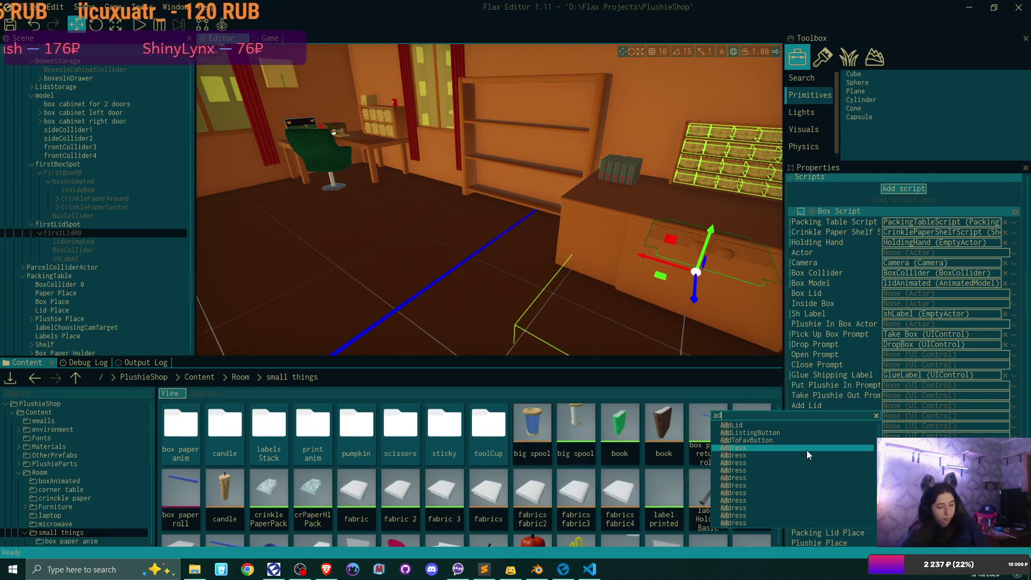
pyautogui.click(785, 426)
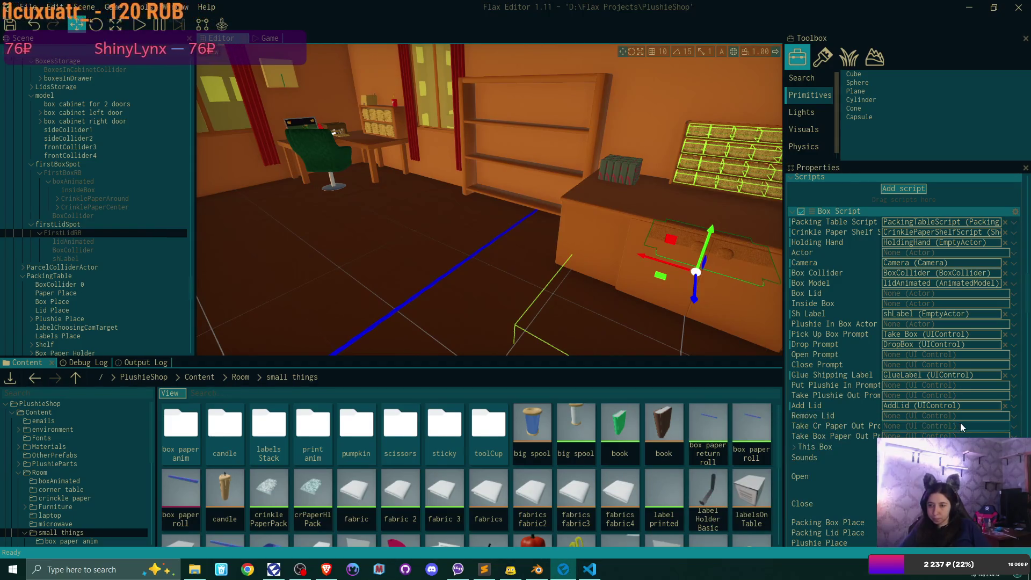
pyautogui.click(1014, 417)
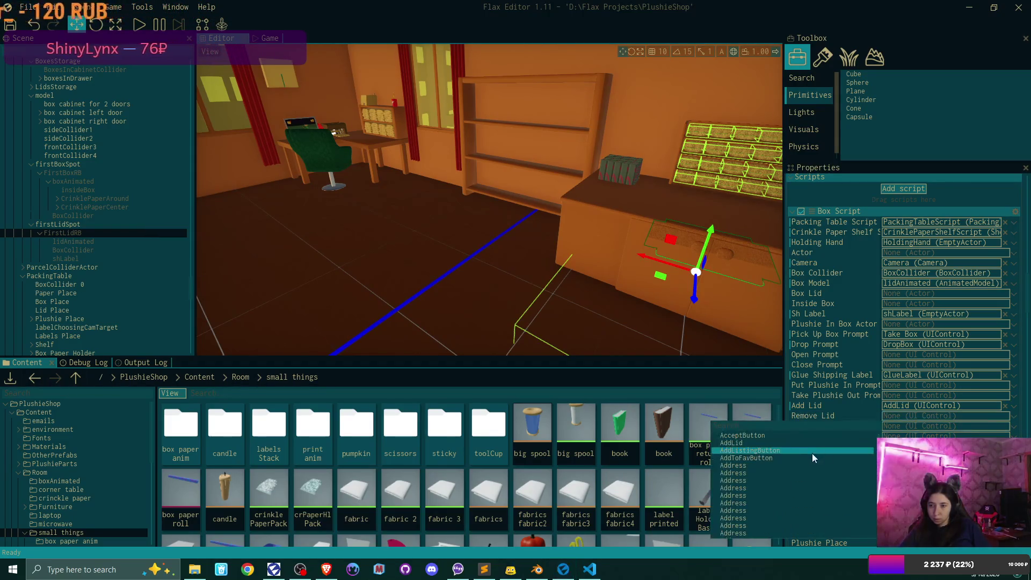
pyautogui.write('remo')
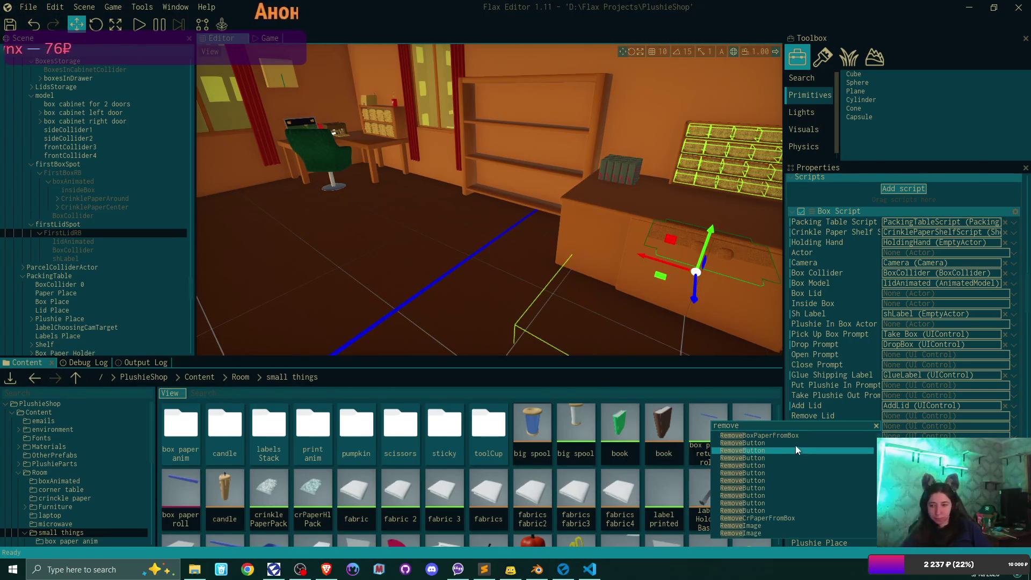
pyautogui.write('ve')
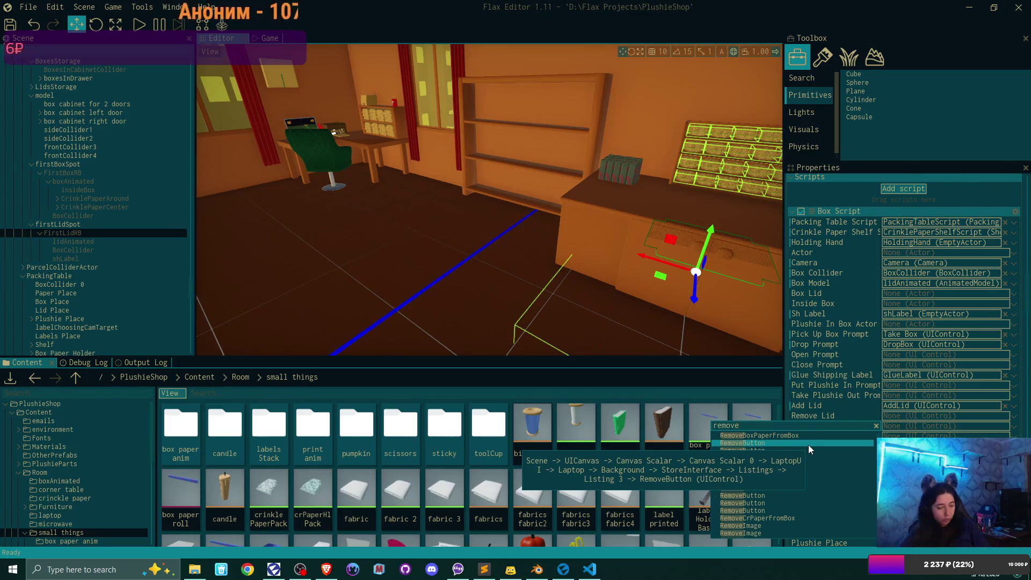
pyautogui.write('Li')
pyautogui.click(782, 437)
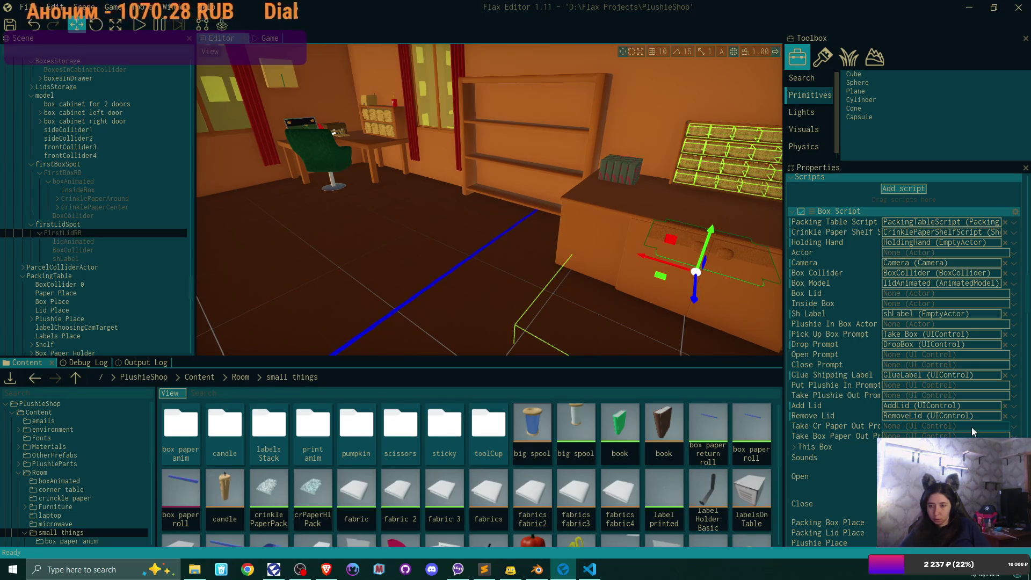
pyautogui.scroll(-5, 902, 354)
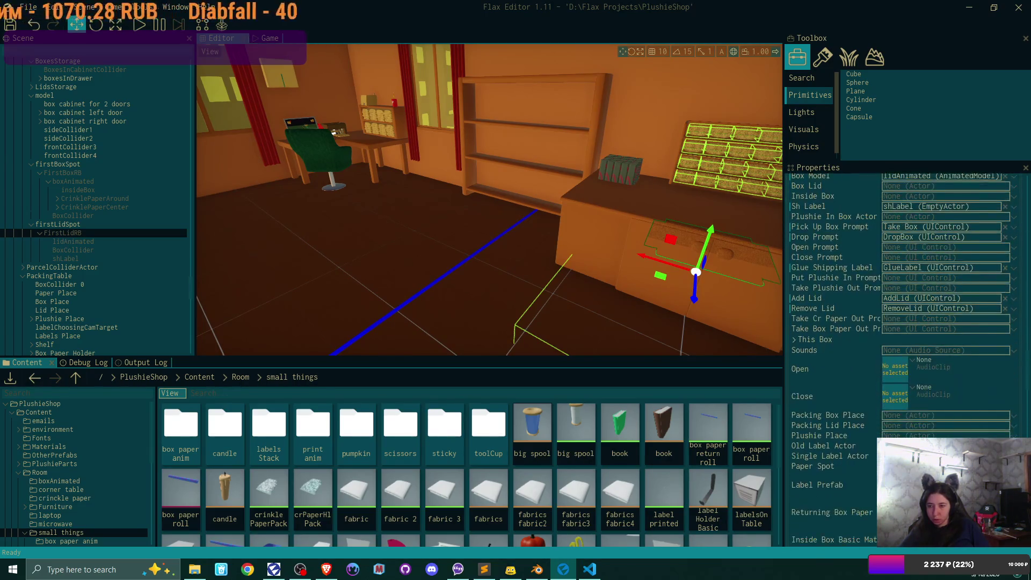
pyautogui.click(795, 314)
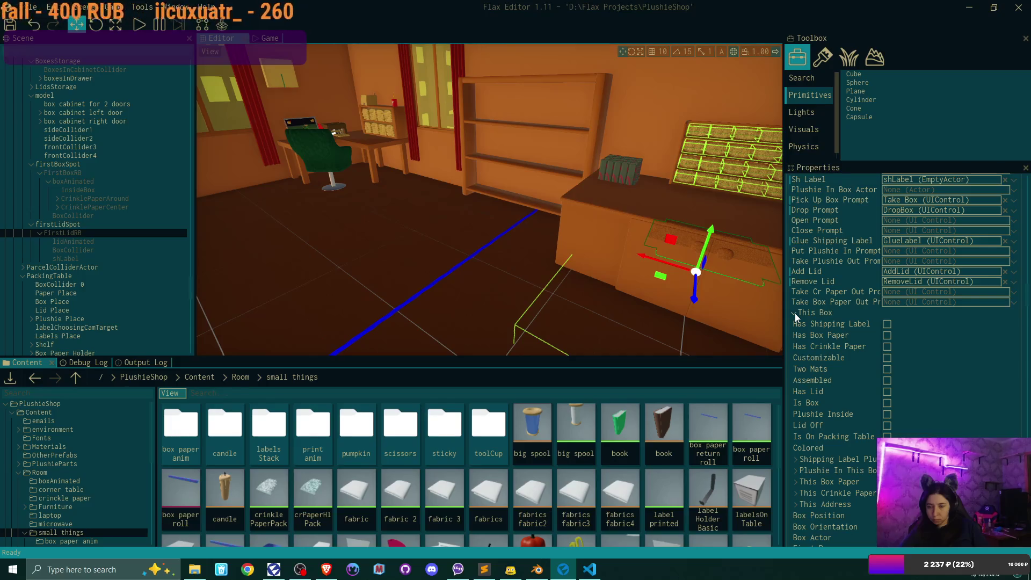
# Select FirstBoxRB and tick the Is Box checkbox in its This Box settings.
pyautogui.click(795, 313)
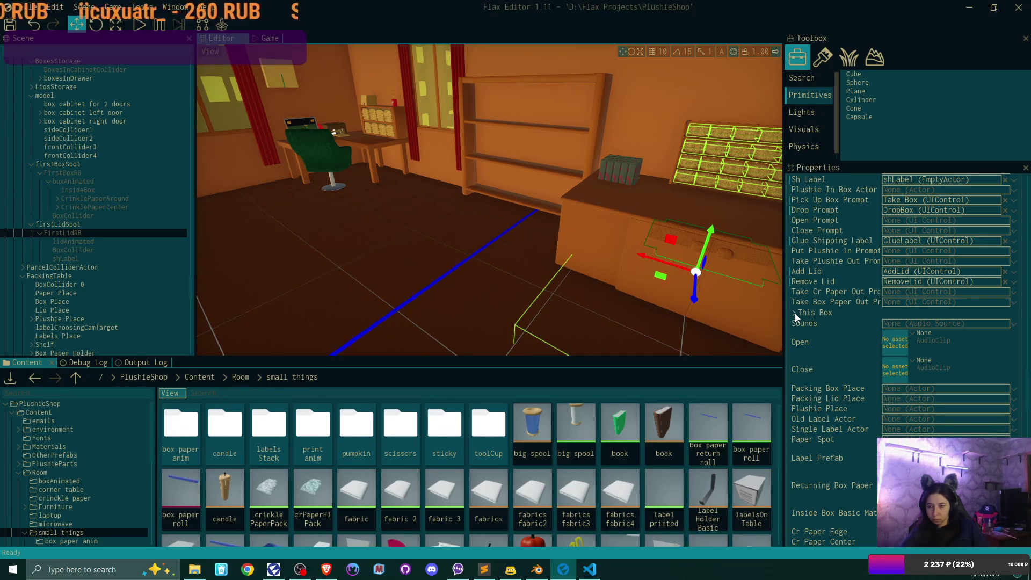
pyautogui.click(83, 173)
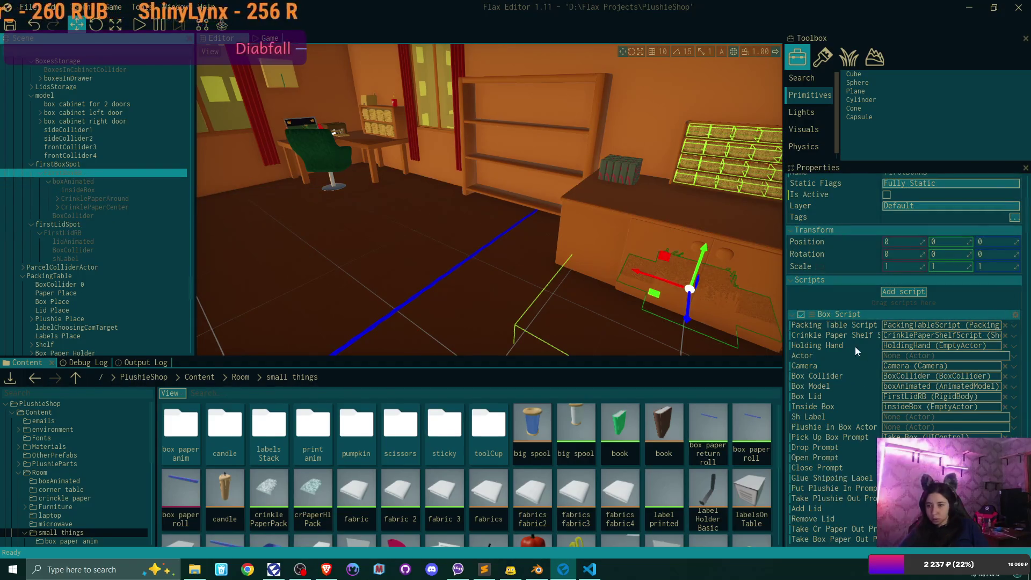
pyautogui.scroll(-10, 857, 342)
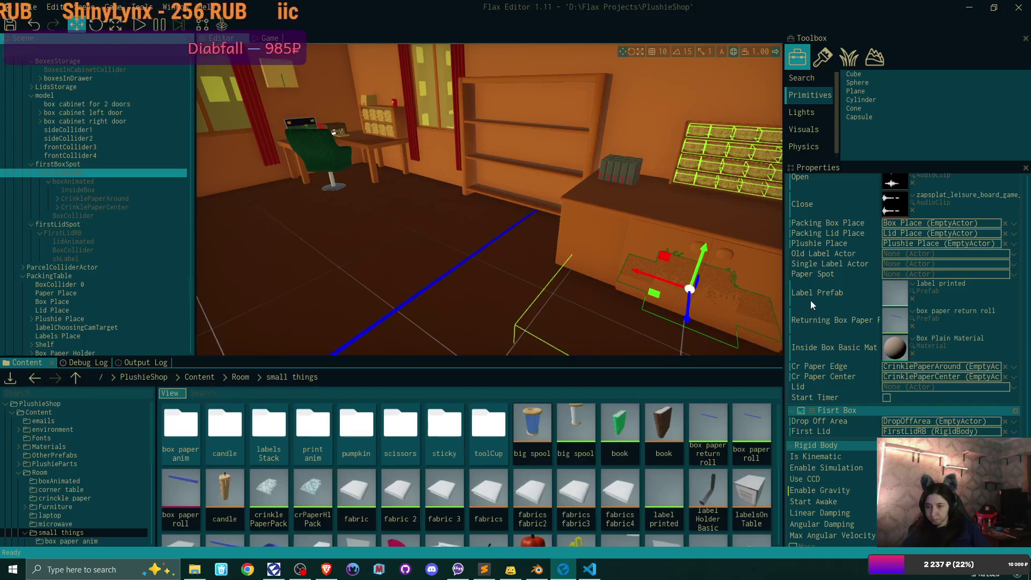
pyautogui.scroll(5, 817, 345)
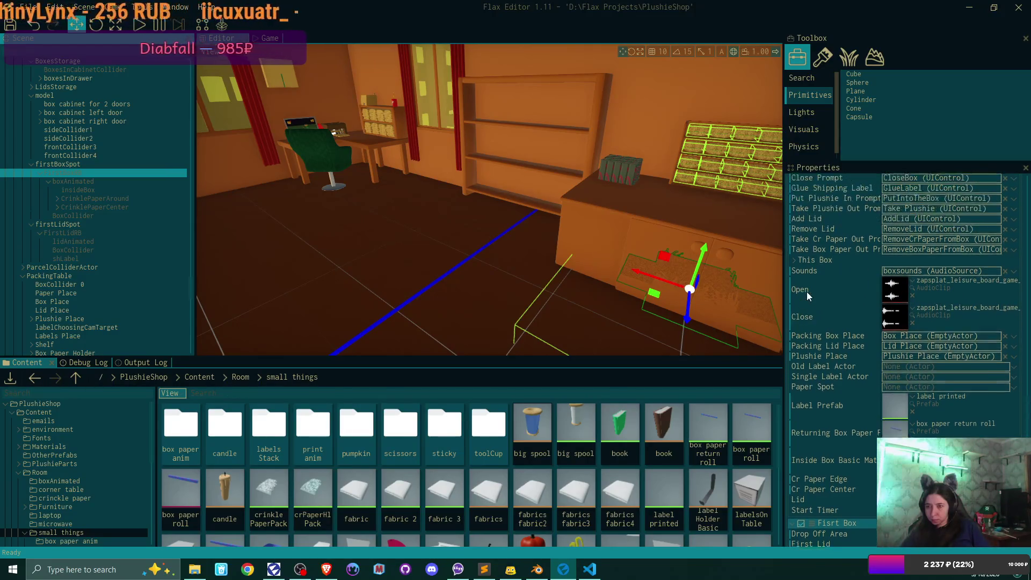
pyautogui.scroll(8, 806, 292)
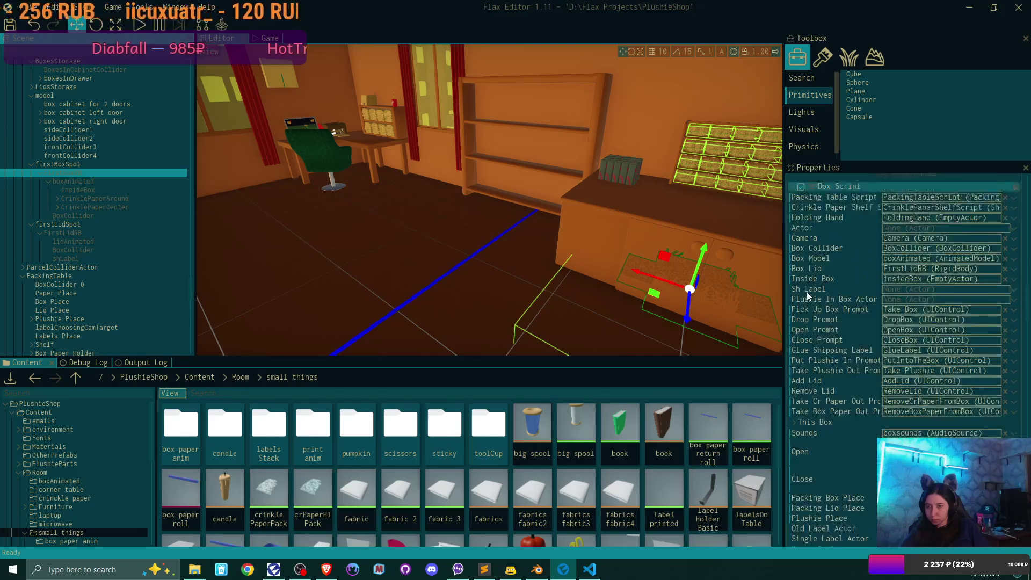
pyautogui.scroll(-7, 806, 292)
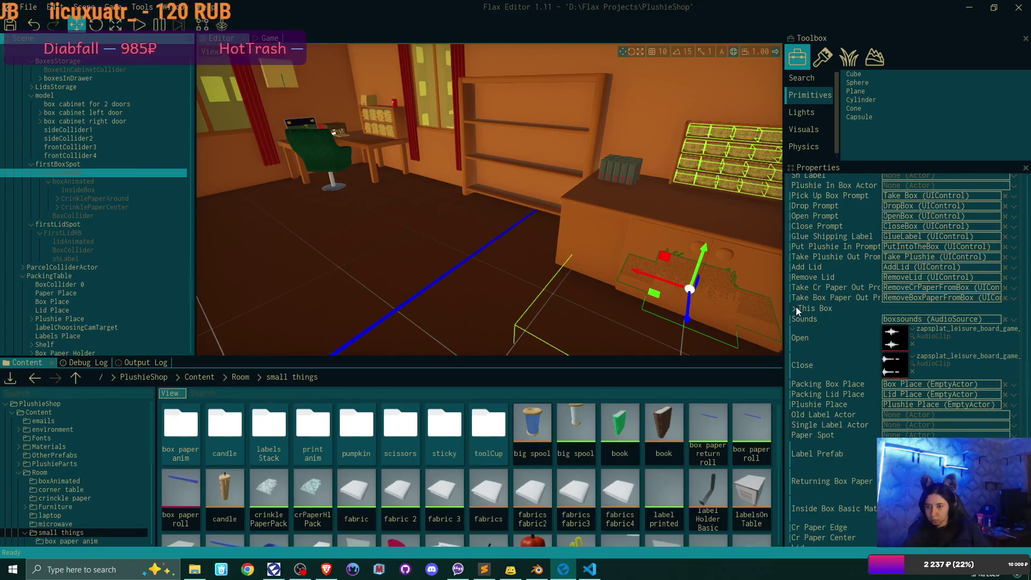
pyautogui.scroll(-3, 874, 321)
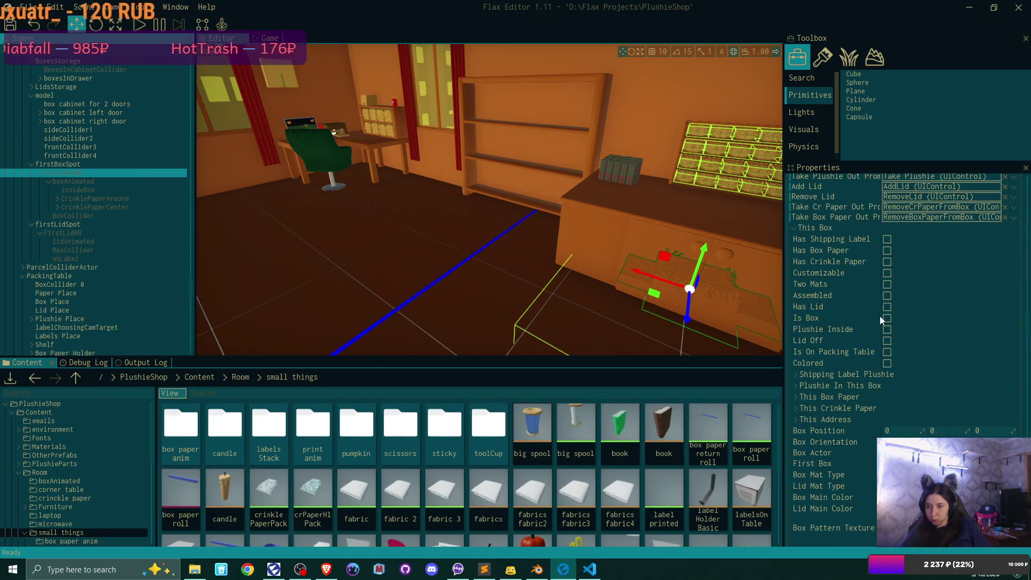
pyautogui.click(887, 316)
pyautogui.click(887, 318)
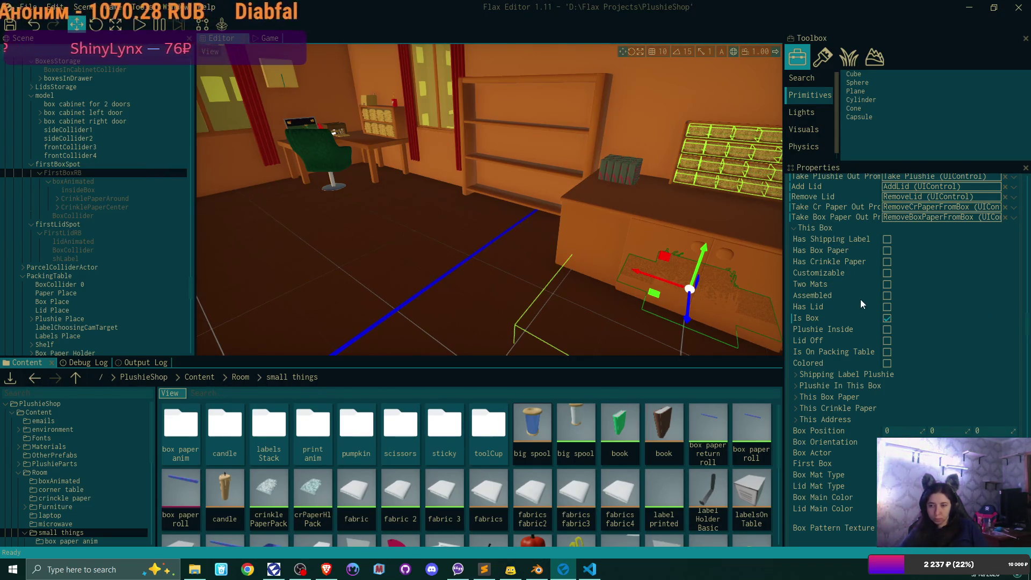
pyautogui.scroll(-2, 889, 396)
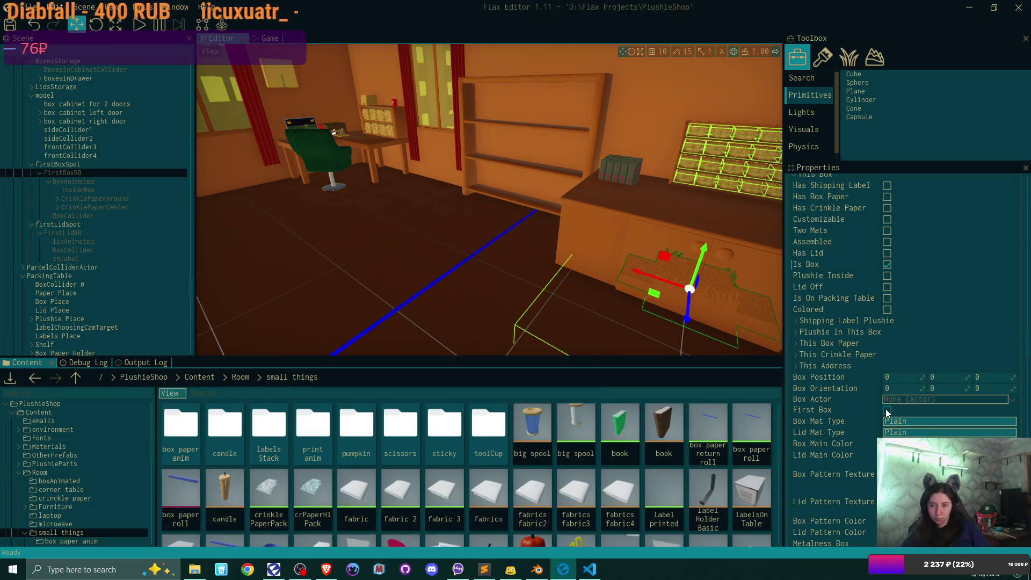
# Select FirstLidRB, scroll through its Box Script values, then collapse the This Box group.
pyautogui.click(78, 233)
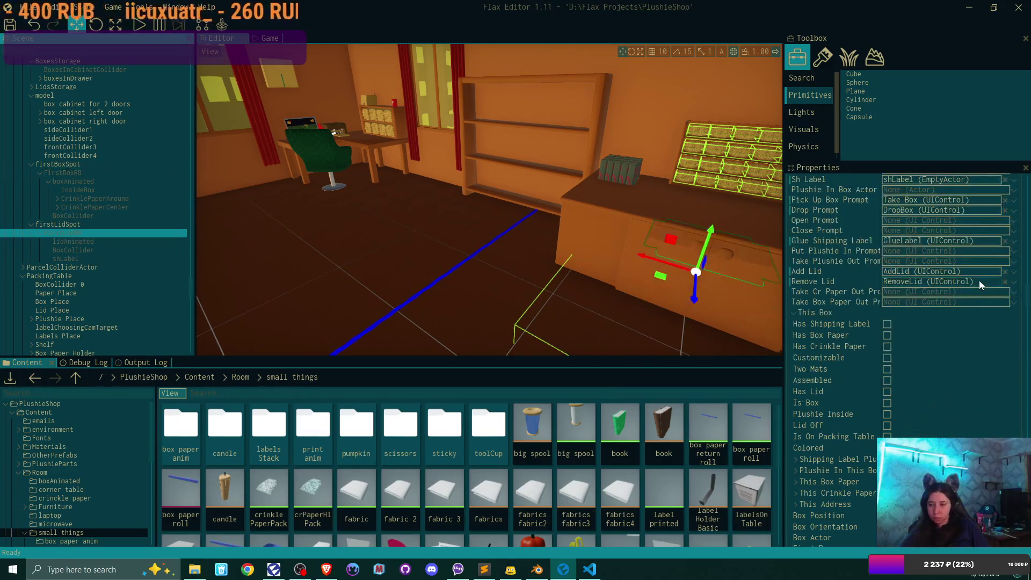
pyautogui.scroll(-5, 966, 301)
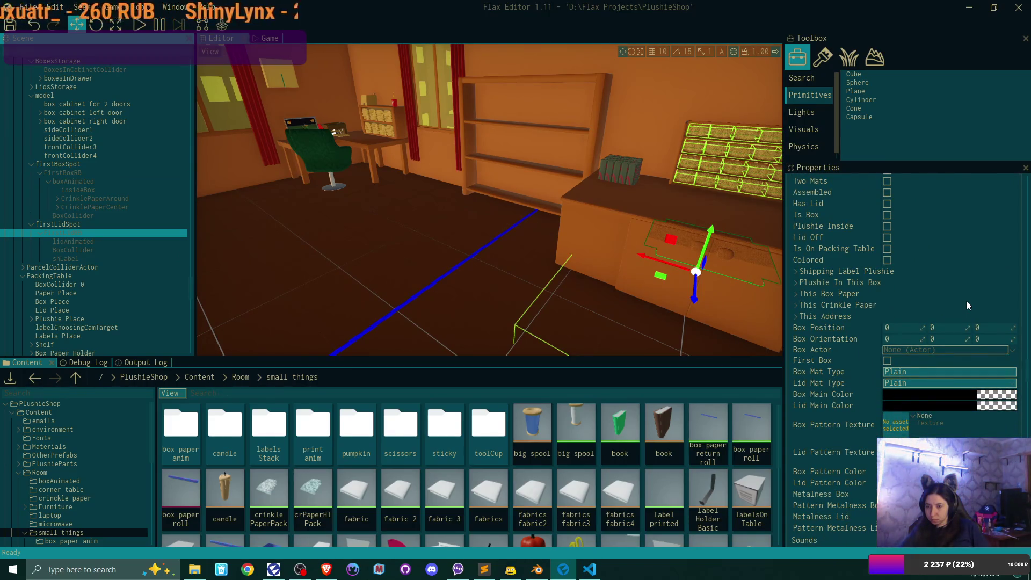
pyautogui.scroll(-6, 965, 301)
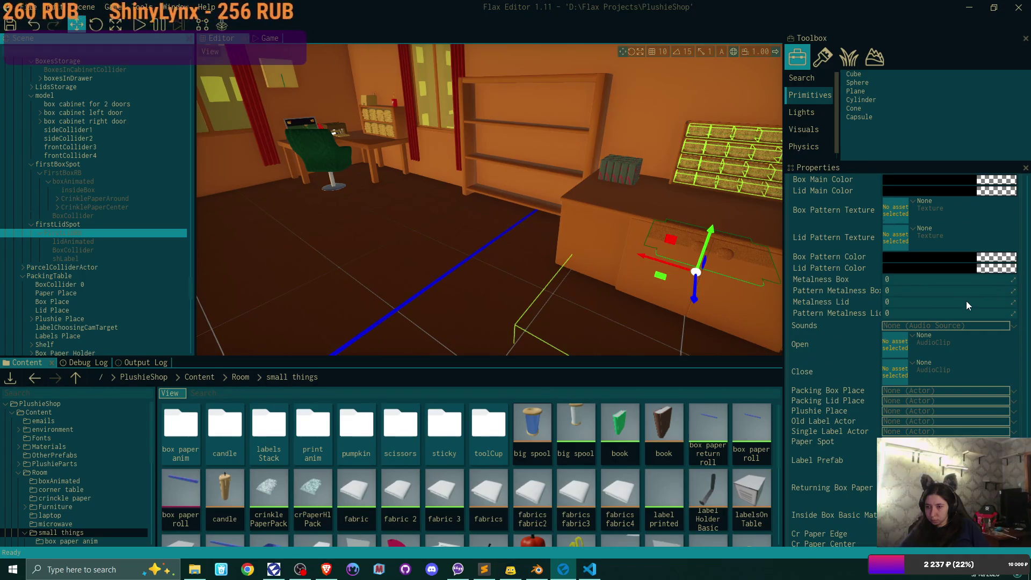
pyautogui.scroll(-2, 966, 301)
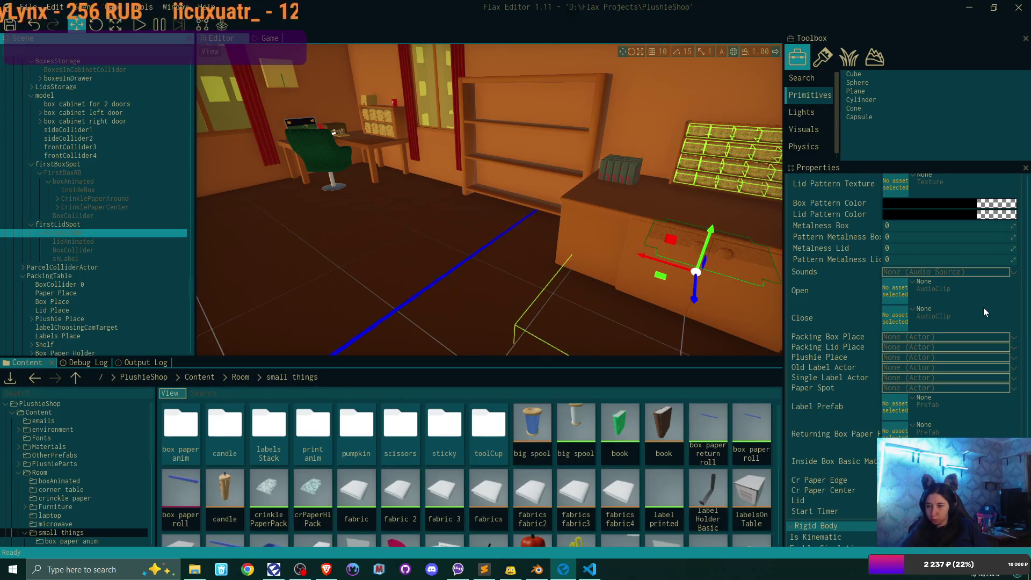
pyautogui.scroll(2, 985, 312)
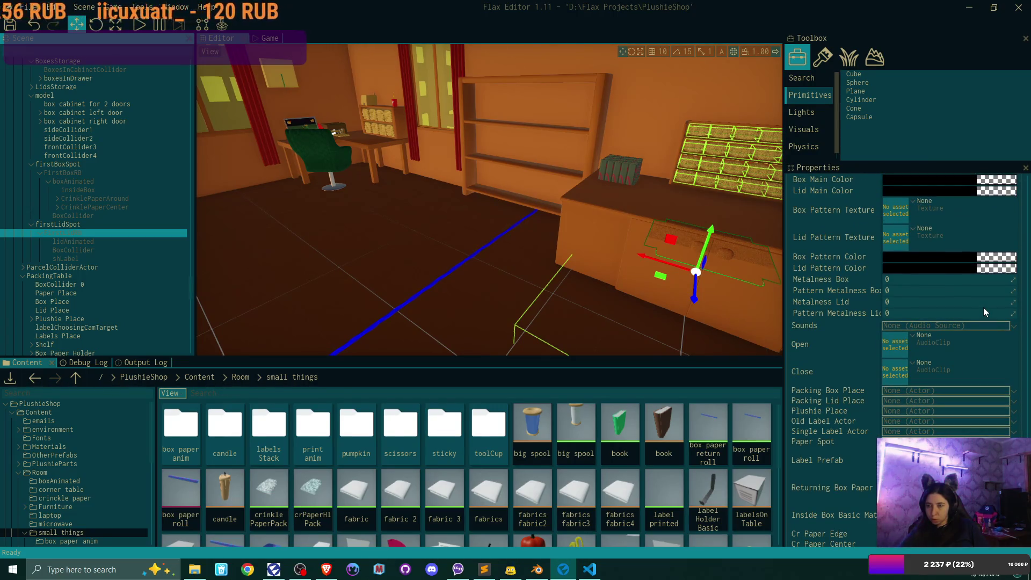
pyautogui.scroll(1, 984, 311)
pyautogui.scroll(2, 986, 312)
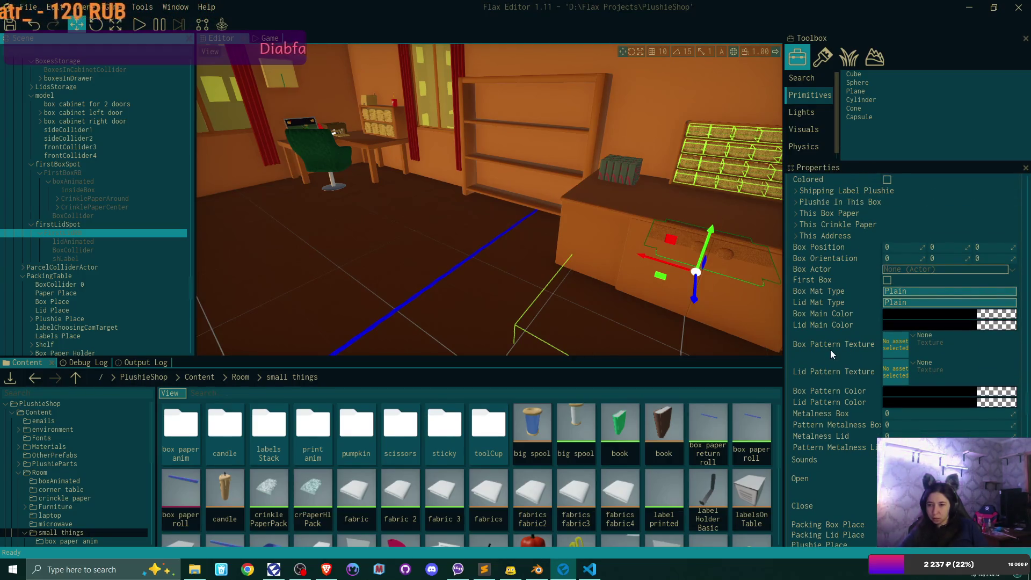
pyautogui.scroll(3, 872, 348)
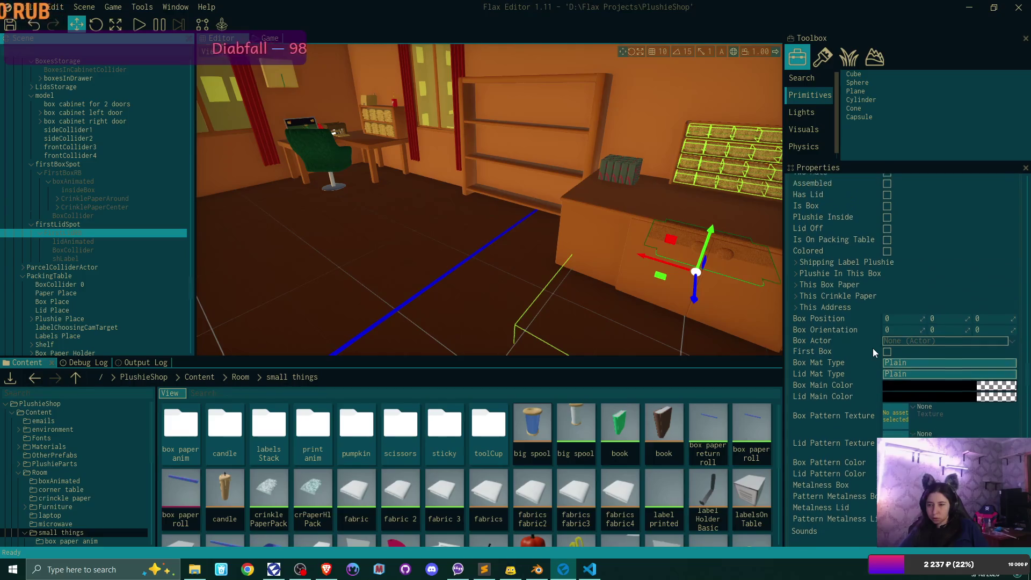
pyautogui.scroll(8, 872, 348)
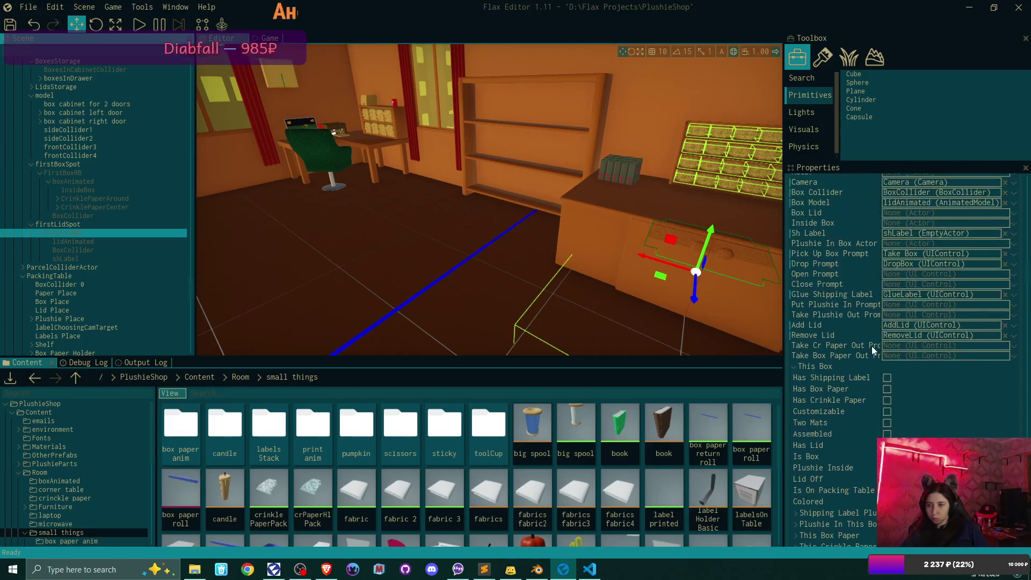
pyautogui.scroll(10, 872, 349)
pyautogui.scroll(-14, 873, 349)
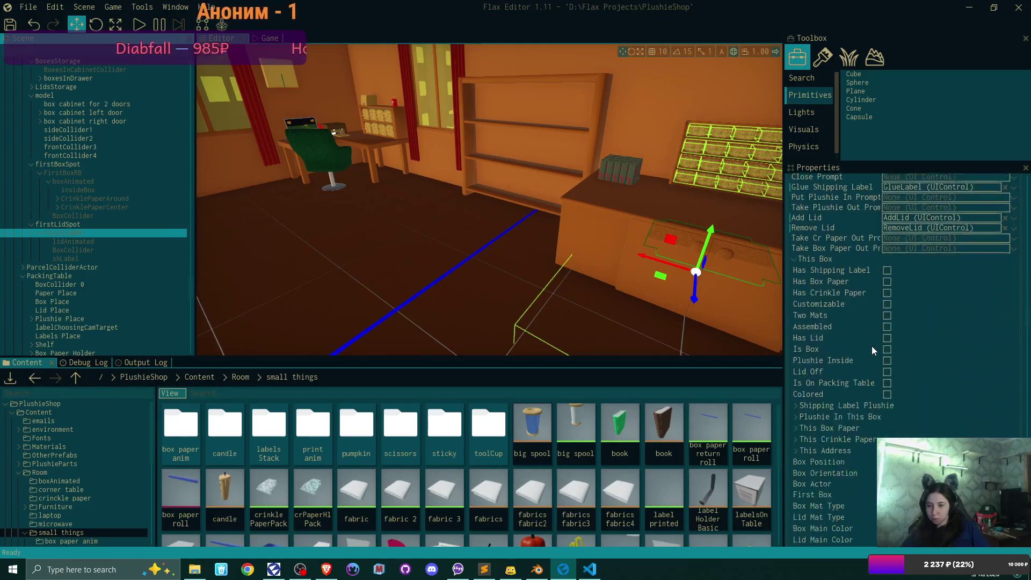
pyautogui.scroll(-8, 872, 349)
pyautogui.scroll(-6, 872, 349)
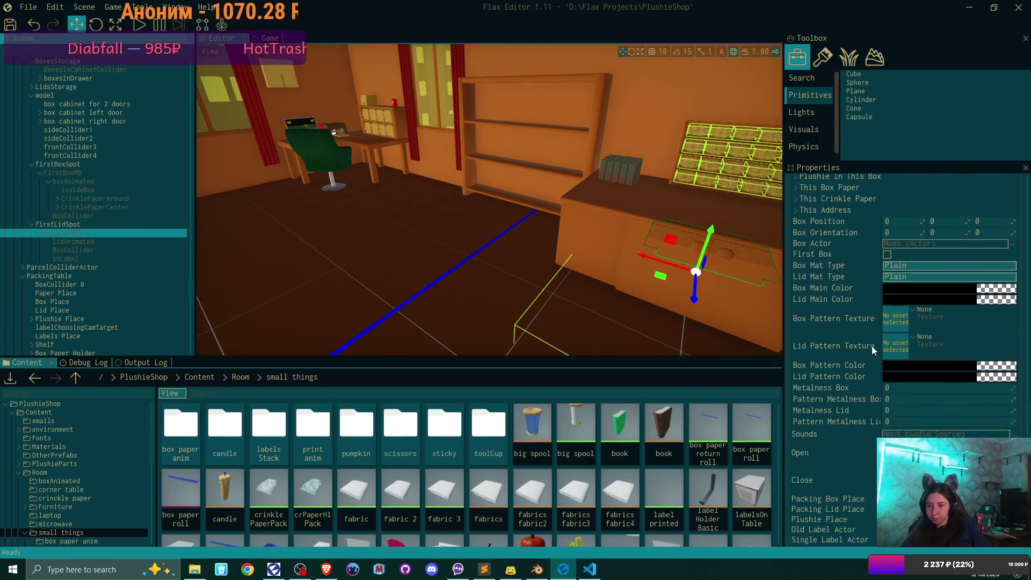
pyautogui.scroll(5, 871, 349)
pyautogui.scroll(8, 804, 251)
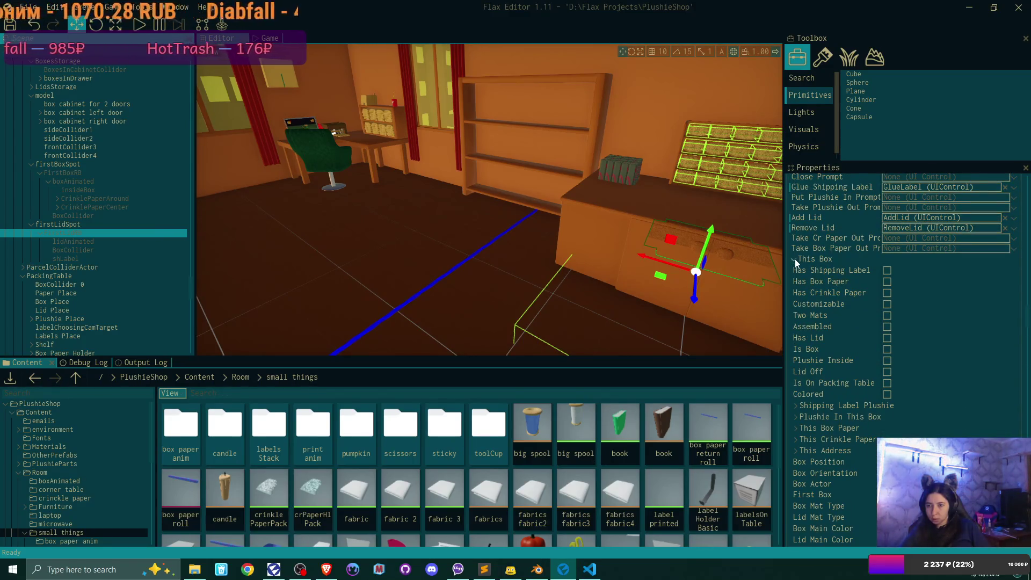
pyautogui.click(795, 259)
pyautogui.scroll(-2, 857, 343)
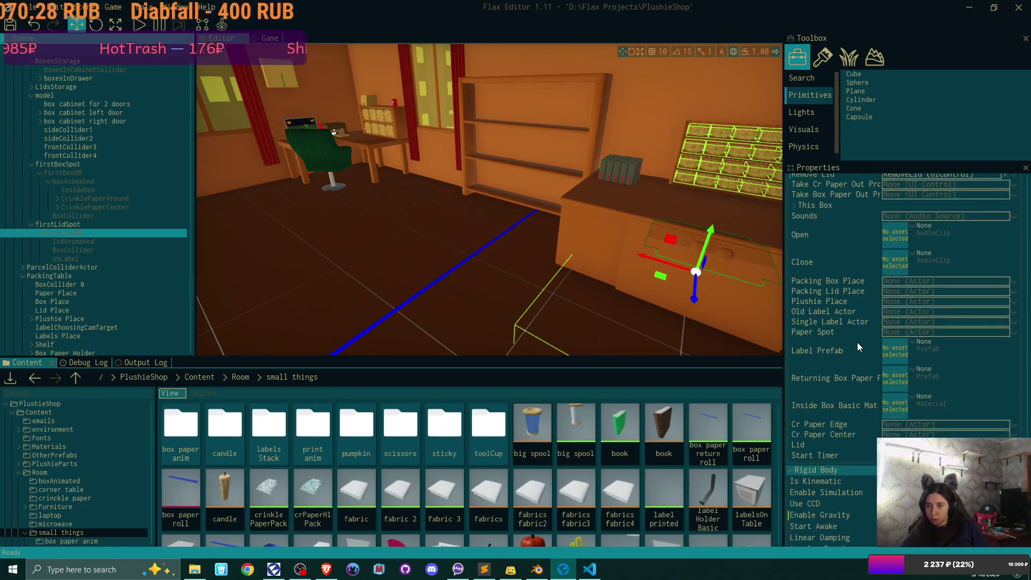
# Assign Box Place, Lid Place and Plushie Place to the box's Packing Box Place, Packing Lid Place and Plushie Place fields.
pyautogui.click(1015, 284)
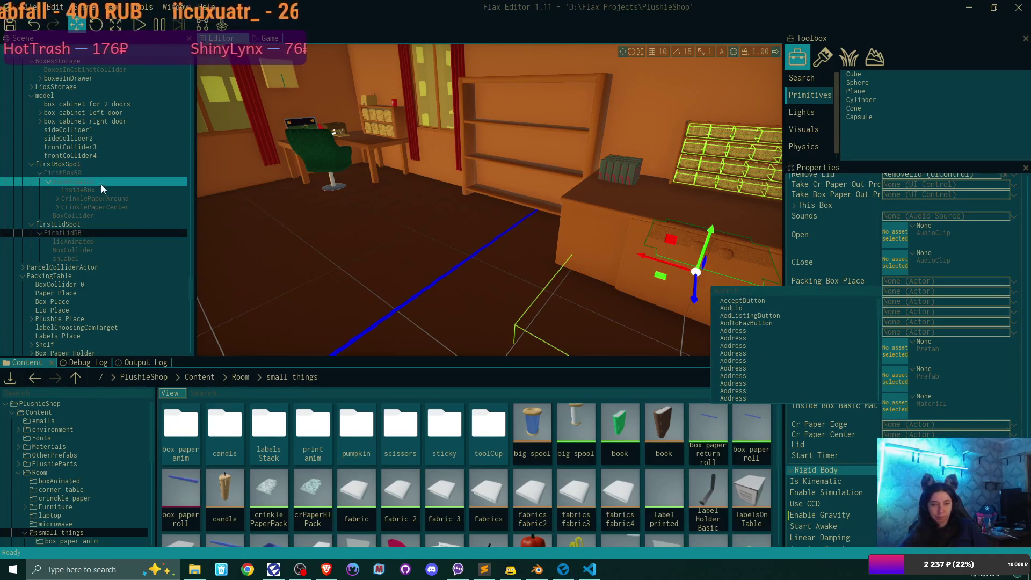
pyautogui.scroll(5, 102, 189)
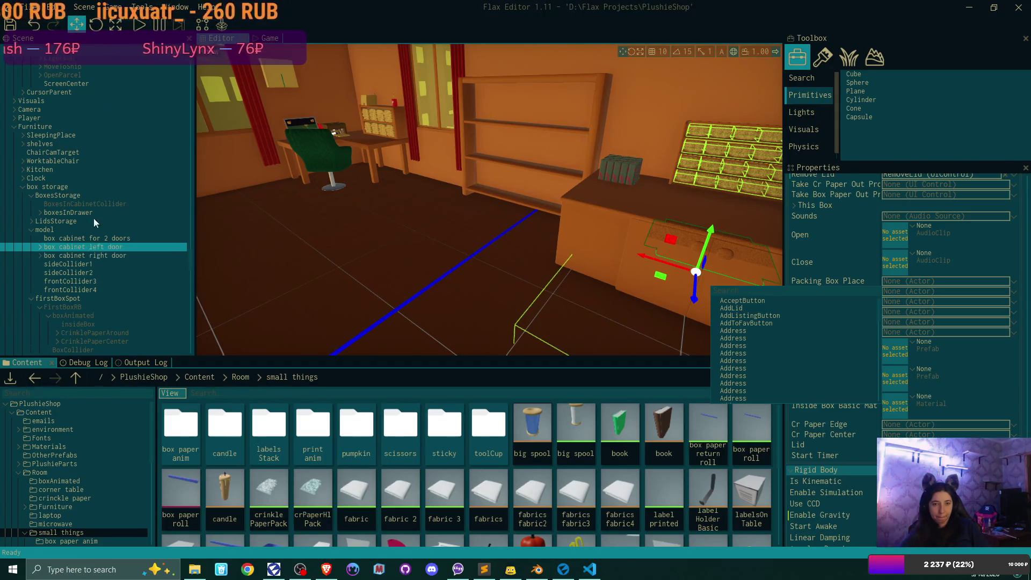
pyautogui.scroll(-2, 95, 160)
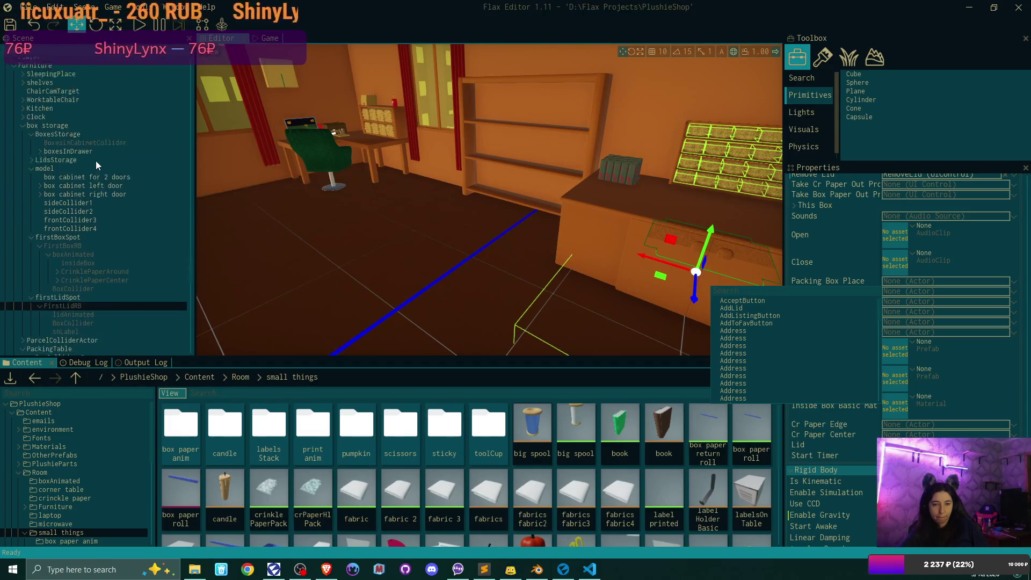
pyautogui.scroll(-7, 95, 160)
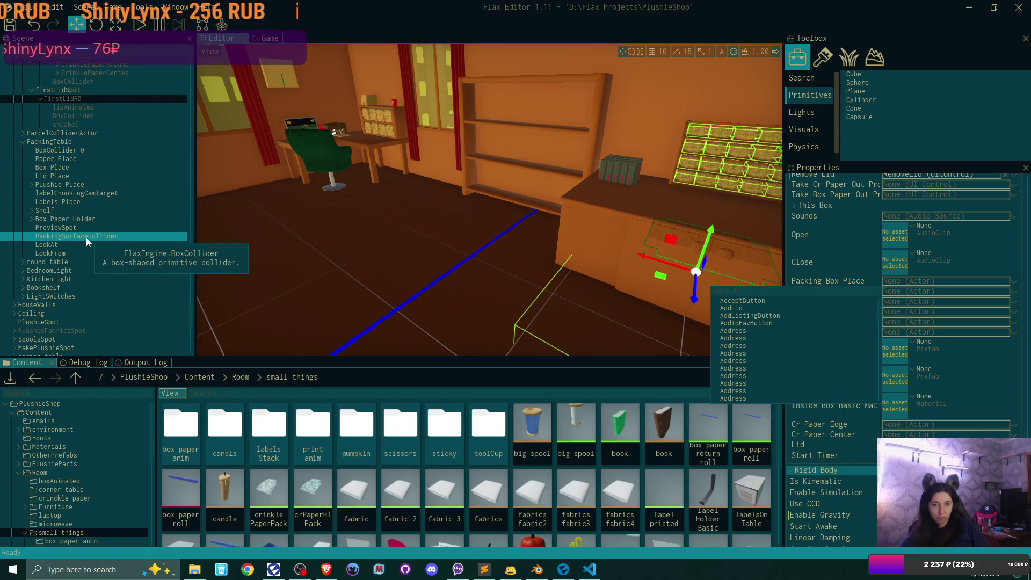
pyautogui.moveTo(63, 170)
pyautogui.mouseDown()
pyautogui.moveTo(156, 175)
pyautogui.moveTo(825, 293)
pyautogui.moveTo(884, 343)
pyautogui.moveTo(901, 282)
pyautogui.mouseUp()
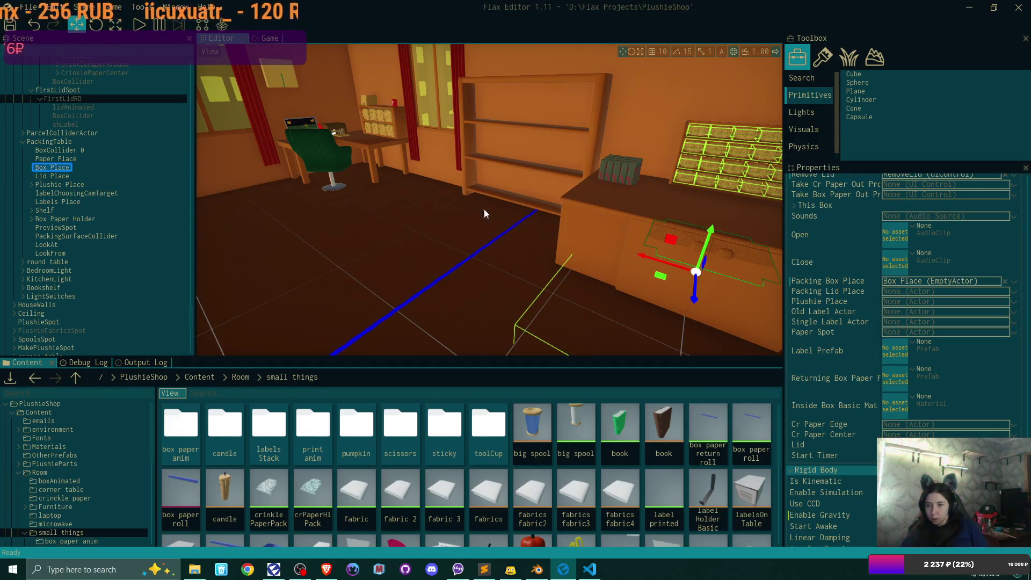
pyautogui.moveTo(54, 176); pyautogui.dragTo(916, 291)
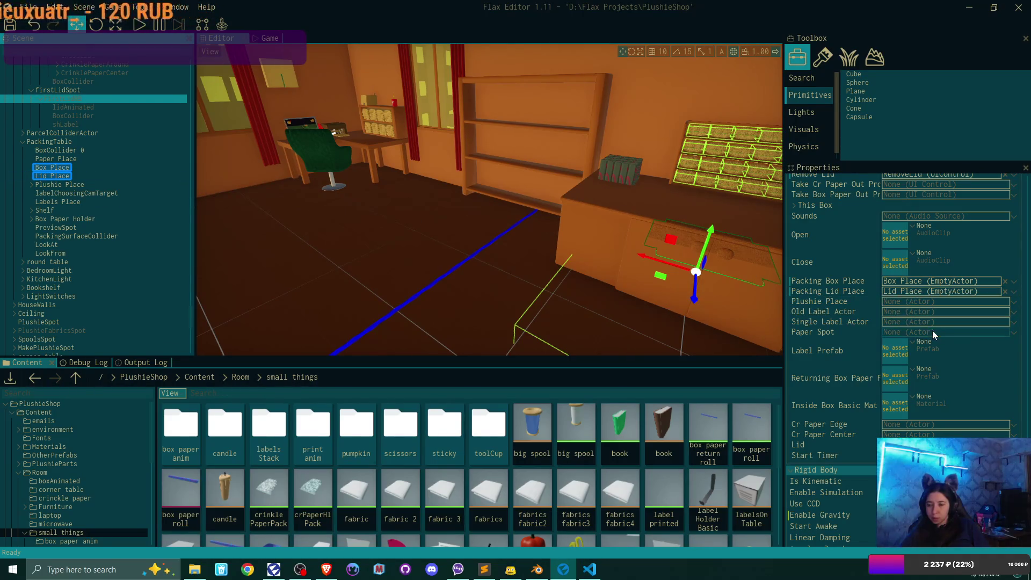
pyautogui.moveTo(56, 185)
pyautogui.mouseDown()
pyautogui.moveTo(198, 196)
pyautogui.moveTo(900, 310)
pyautogui.moveTo(914, 299)
pyautogui.mouseUp()
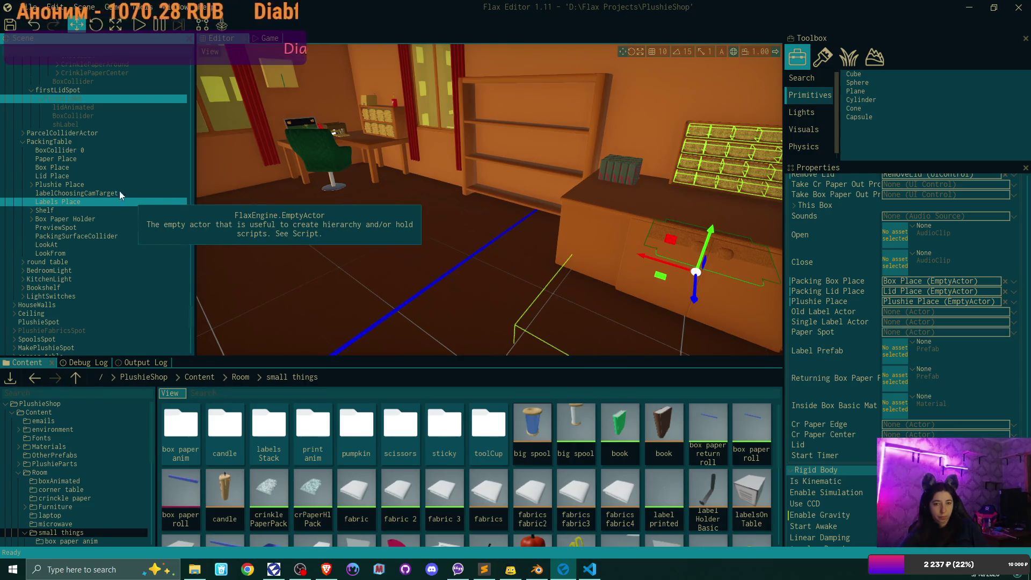
# Set FirstBoxRB's Paper Spot to Paper Place, then select FirstLidRB to view its script settings.
pyautogui.click(53, 159)
pyautogui.moveTo(53, 159)
pyautogui.mouseDown()
pyautogui.moveTo(816, 297)
pyautogui.moveTo(917, 332)
pyautogui.mouseUp()
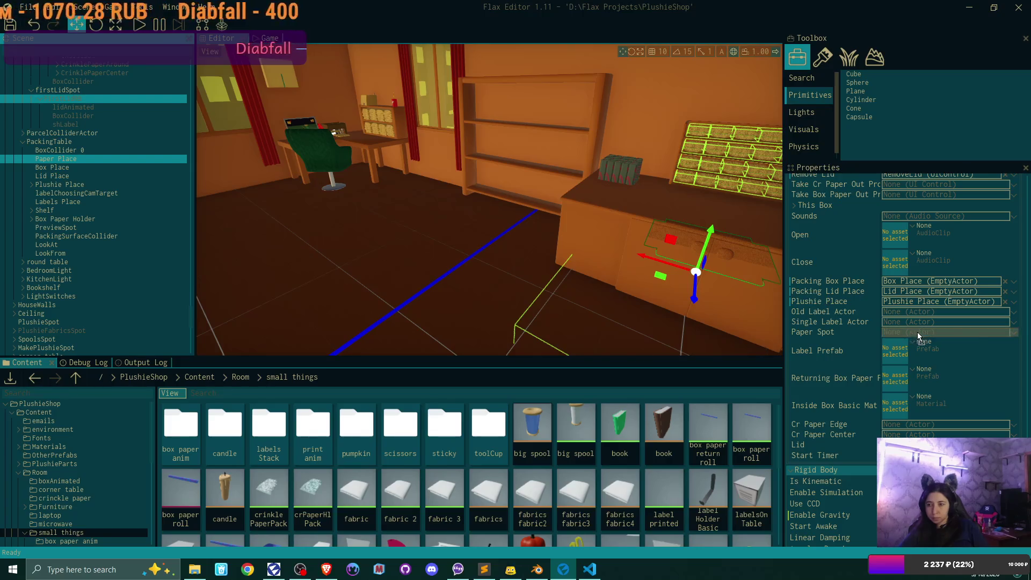
pyautogui.scroll(2, 115, 157)
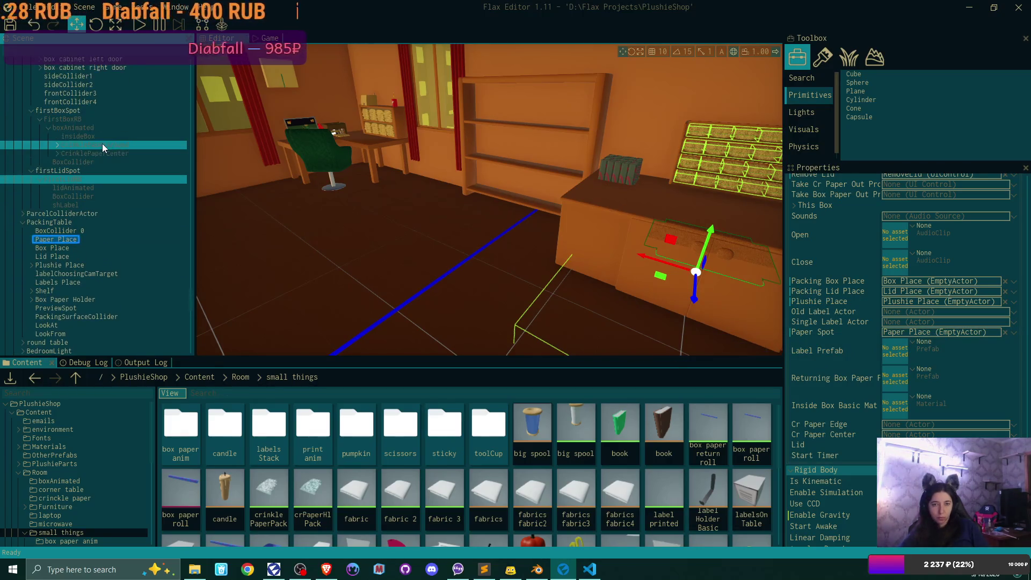
pyautogui.click(79, 117)
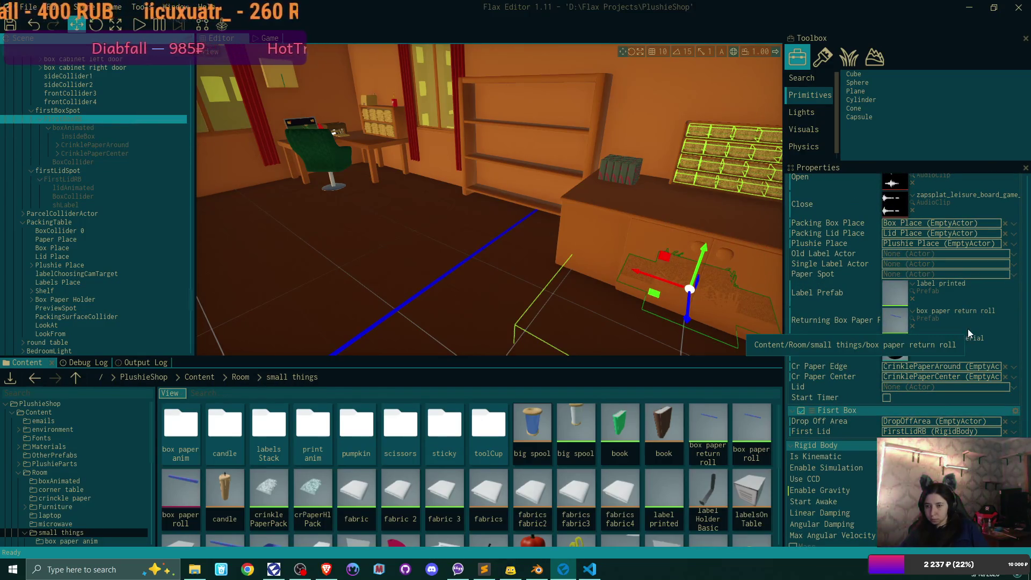
pyautogui.scroll(1, 968, 334)
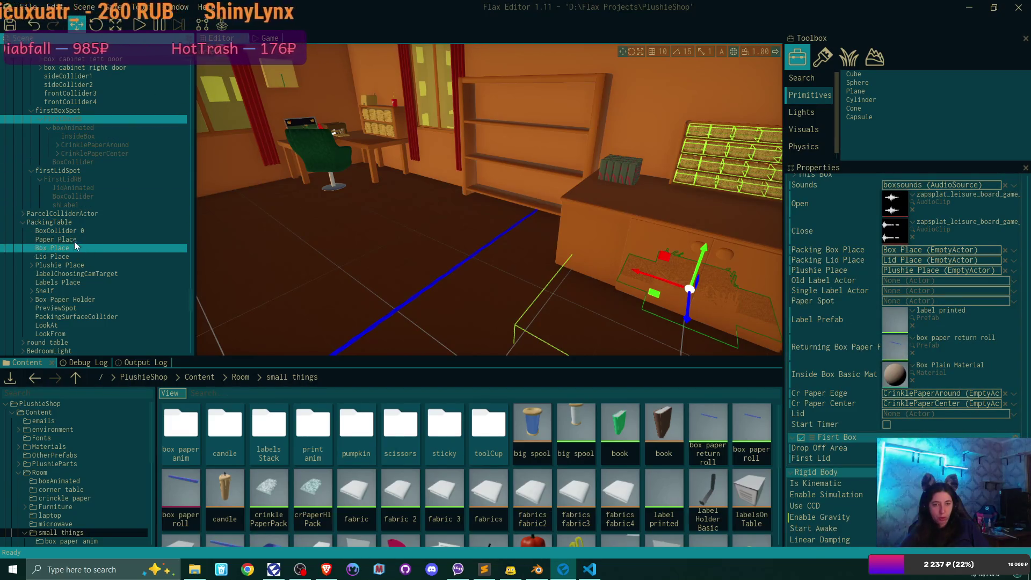
pyautogui.moveTo(72, 238); pyautogui.dragTo(915, 303)
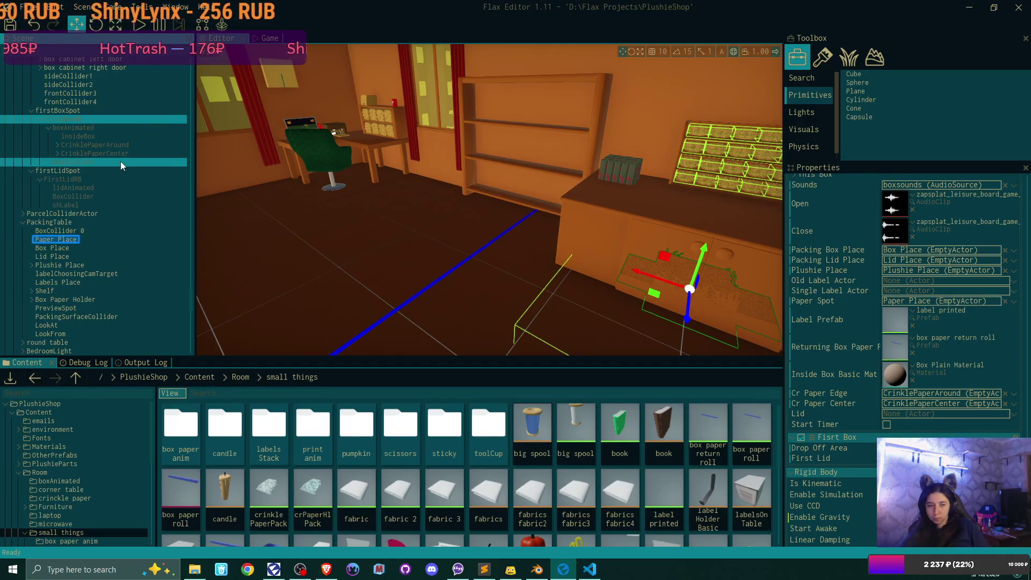
pyautogui.click(65, 179)
pyautogui.scroll(-3, 975, 270)
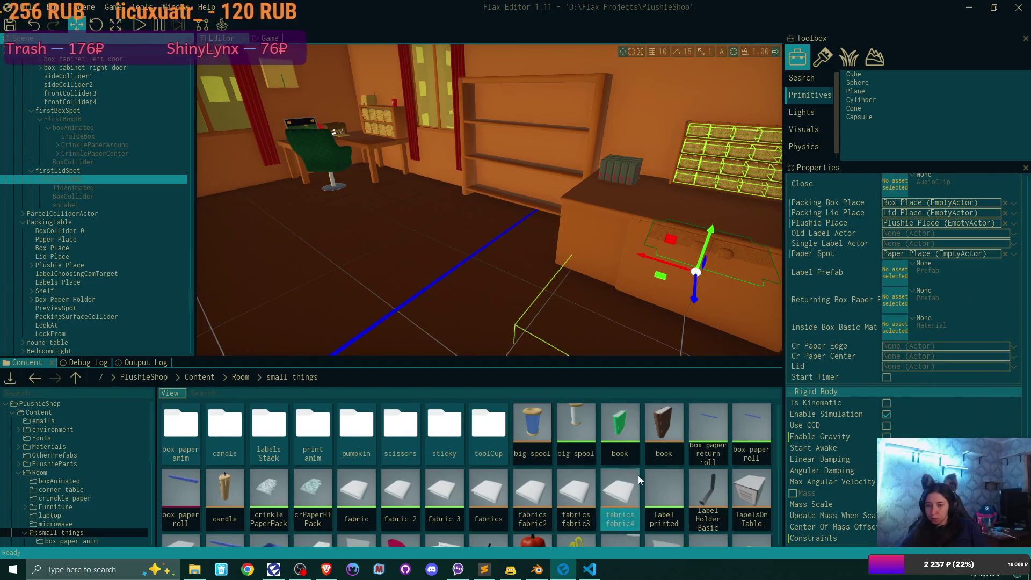
# Set FirstLidRB's Label Prefab to the 'label printed' prefab and Save All.
pyautogui.moveTo(668, 483); pyautogui.dragTo(921, 282)
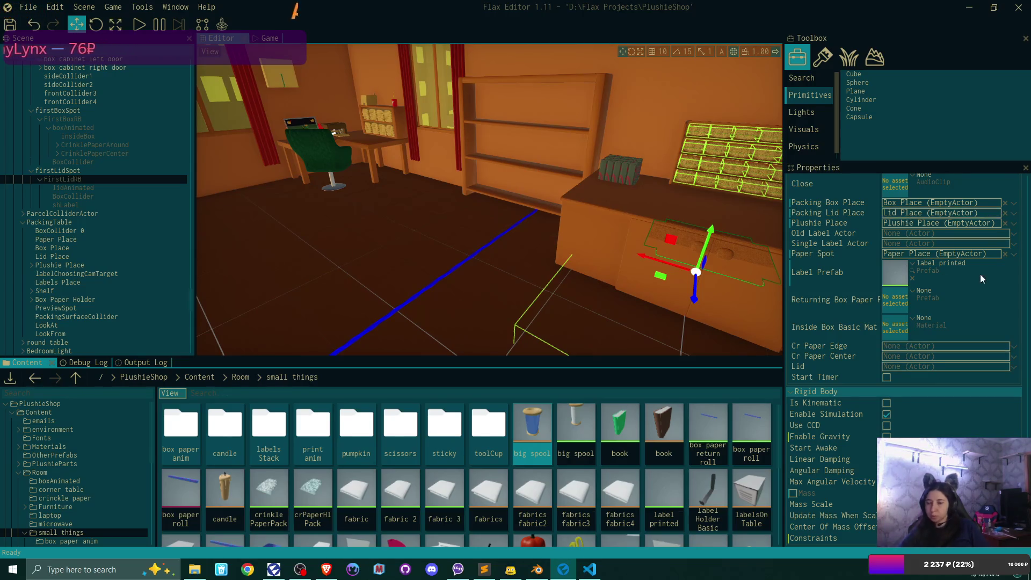
pyautogui.scroll(5, 980, 274)
pyautogui.click(10, 26)
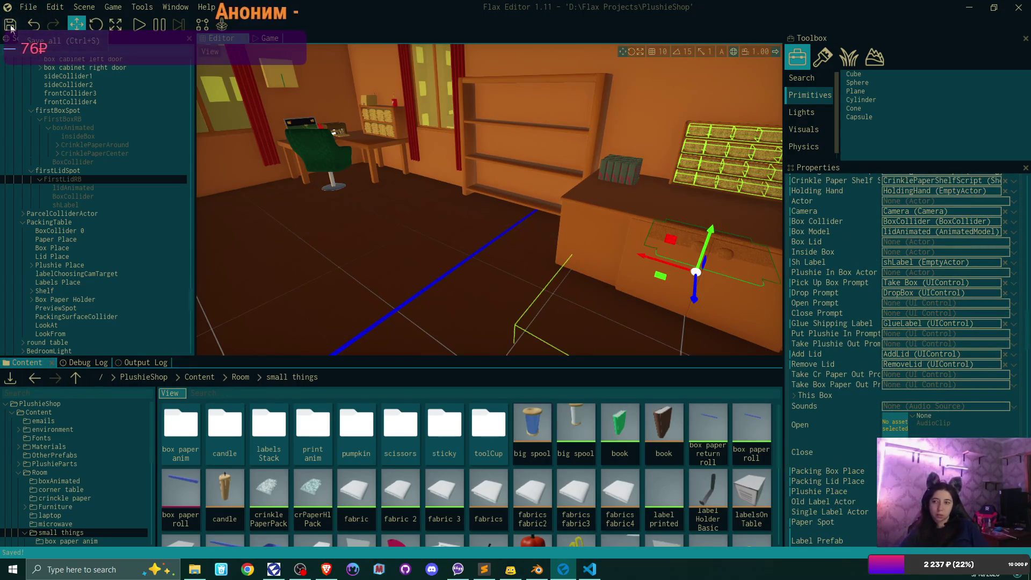
pyautogui.scroll(3, 933, 246)
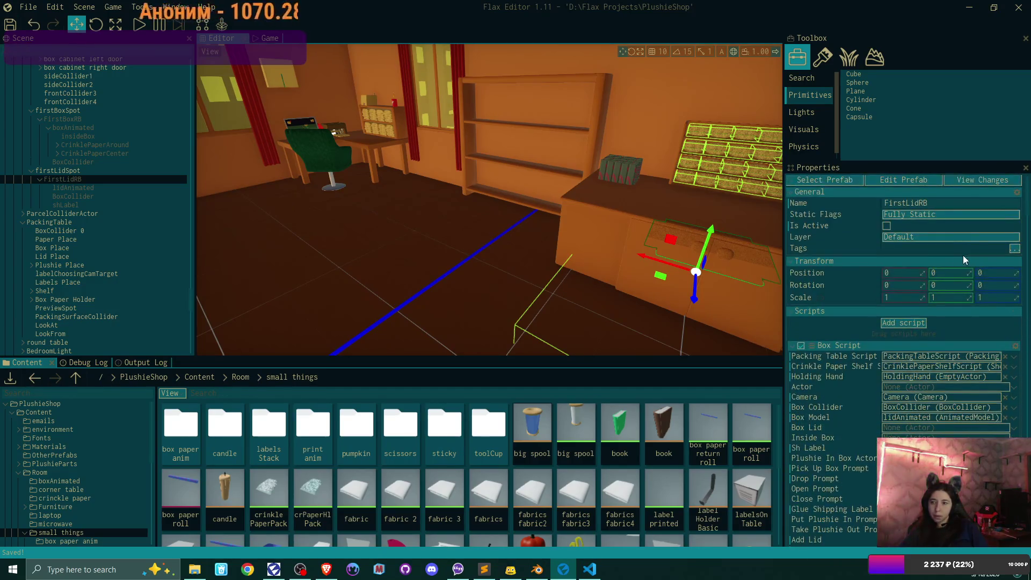
# Apply All of FirstLidRB's prefab changes, then check FirstBoxRB's prefab differences in View Changes.
pyautogui.click(987, 179)
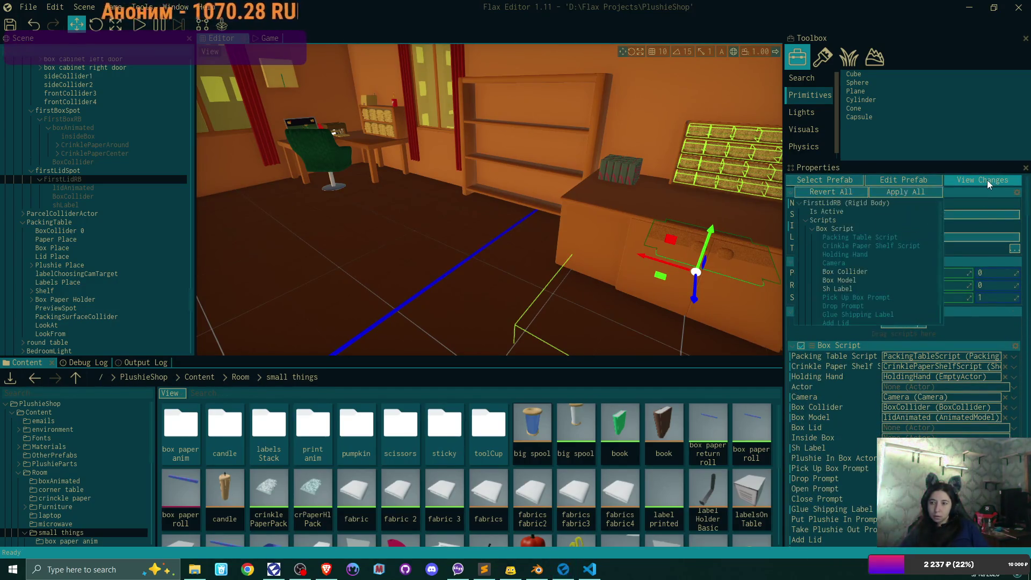
pyautogui.click(926, 196)
pyautogui.click(112, 118)
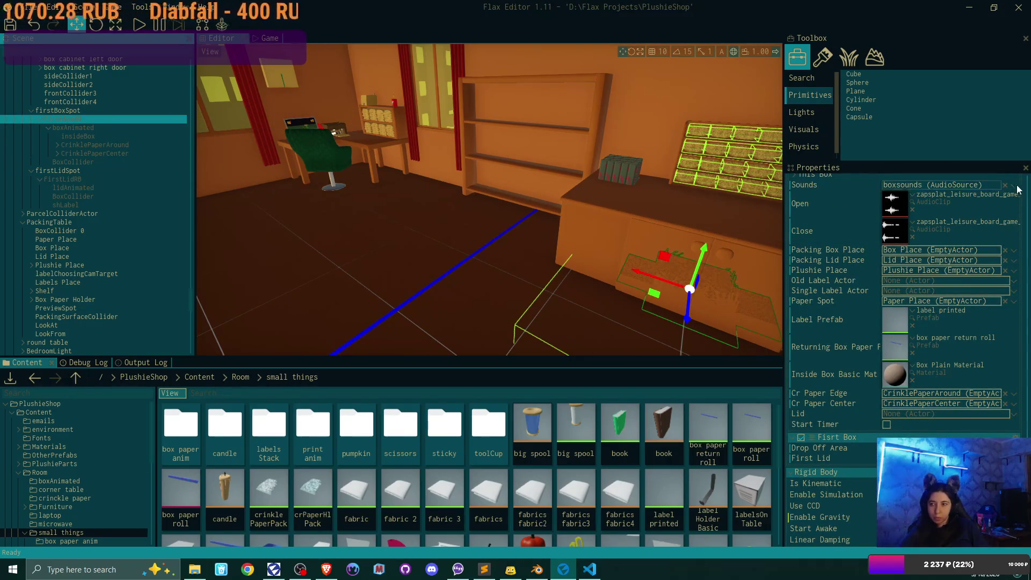
pyautogui.scroll(10, 998, 207)
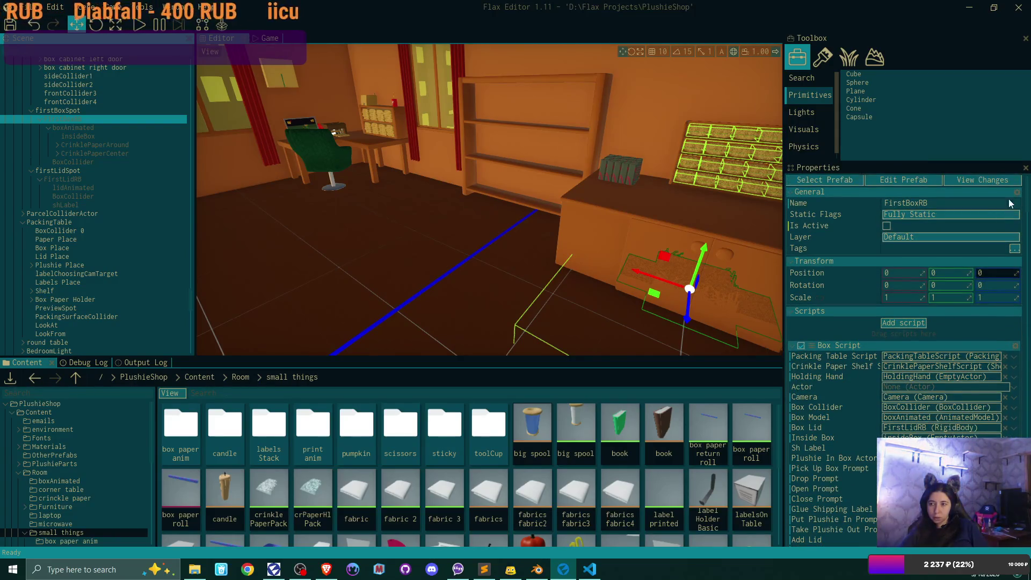
pyautogui.click(1006, 179)
pyautogui.click(930, 192)
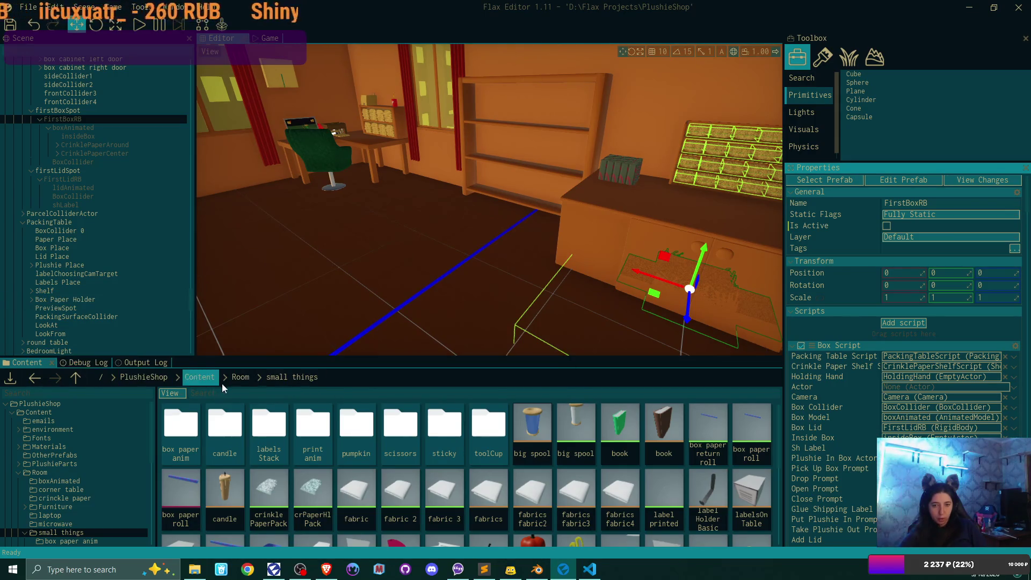
# Open the intro scene from the Content folder and show the output log.
pyautogui.click(196, 377)
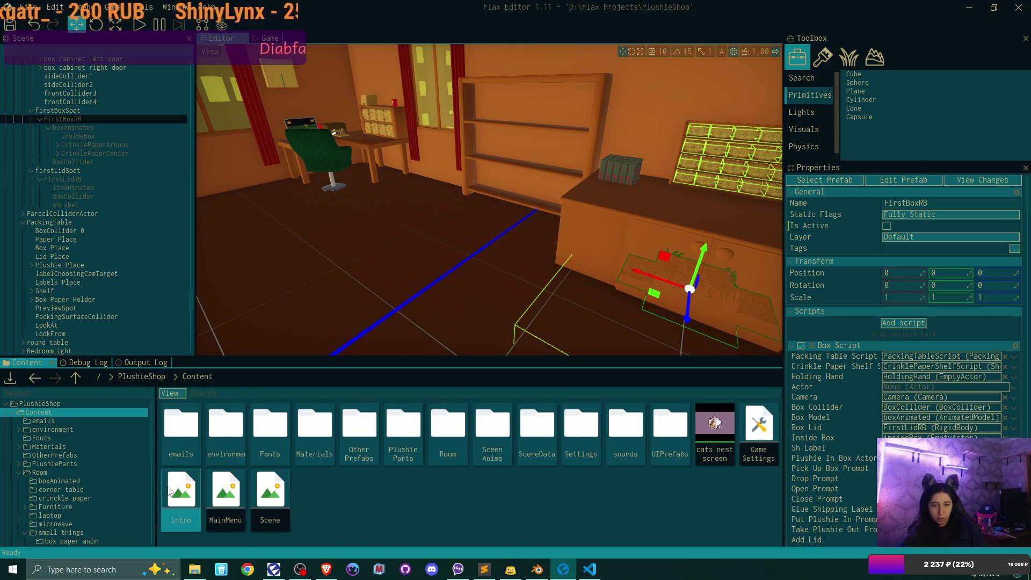
pyautogui.doubleClick(182, 499)
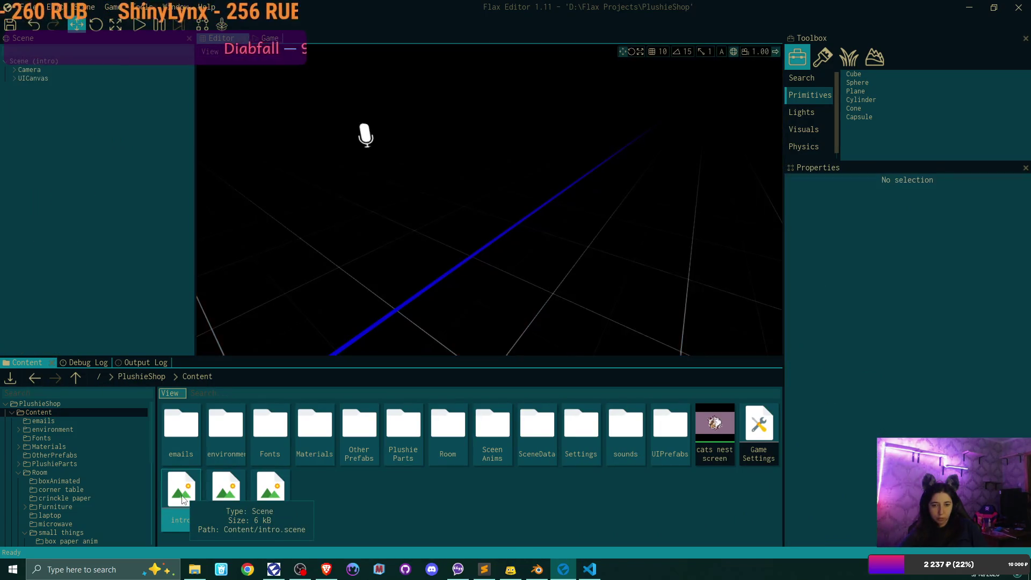
pyautogui.click(144, 363)
pyautogui.scroll(-15, 484, 466)
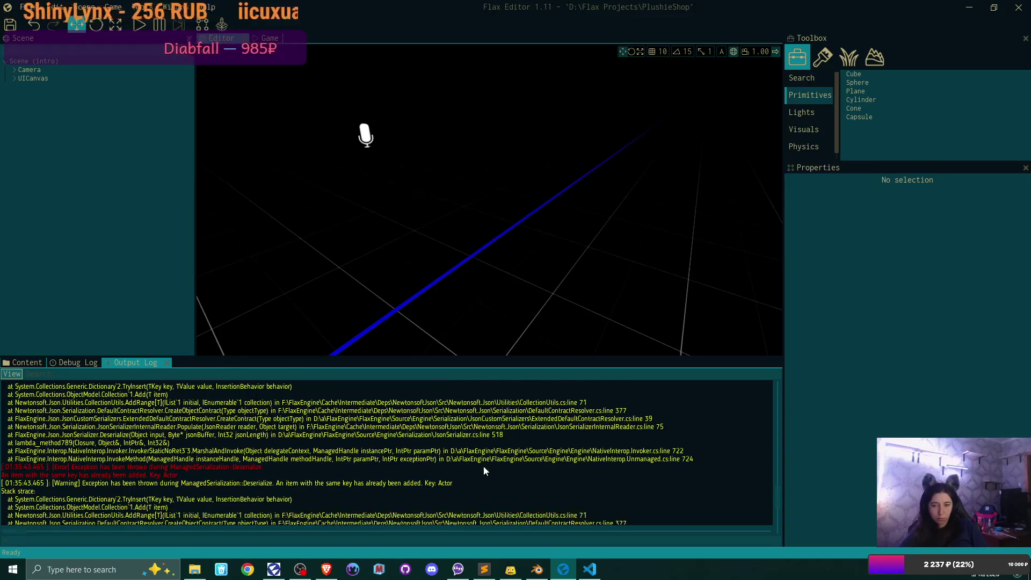
# Play a New Game in slot Game 1, confirm overwriting the save, and walk forward.
pyautogui.press('F5')
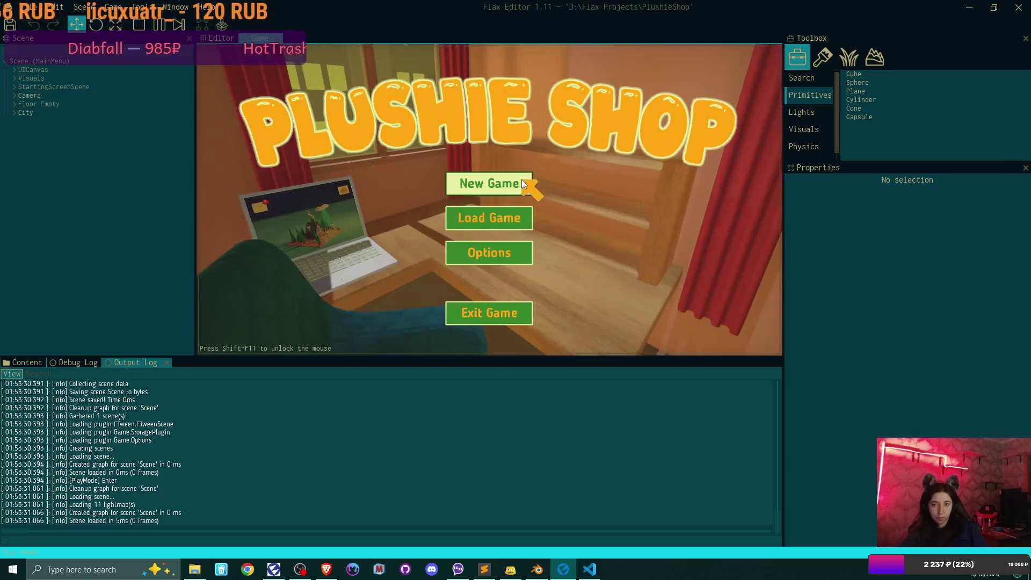
pyautogui.click(518, 182)
pyautogui.click(477, 185)
pyautogui.click(445, 252)
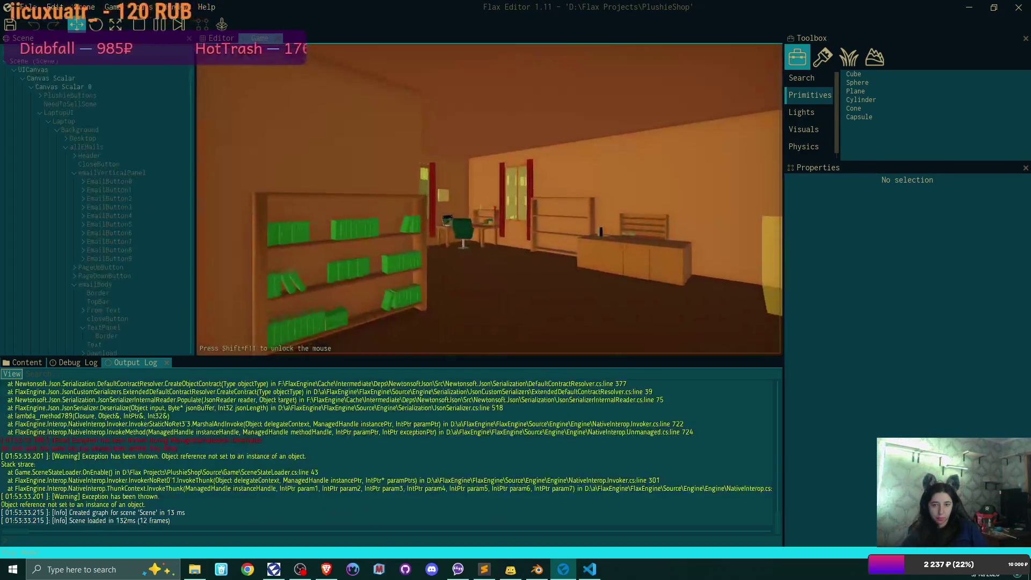
pyautogui.press('w')
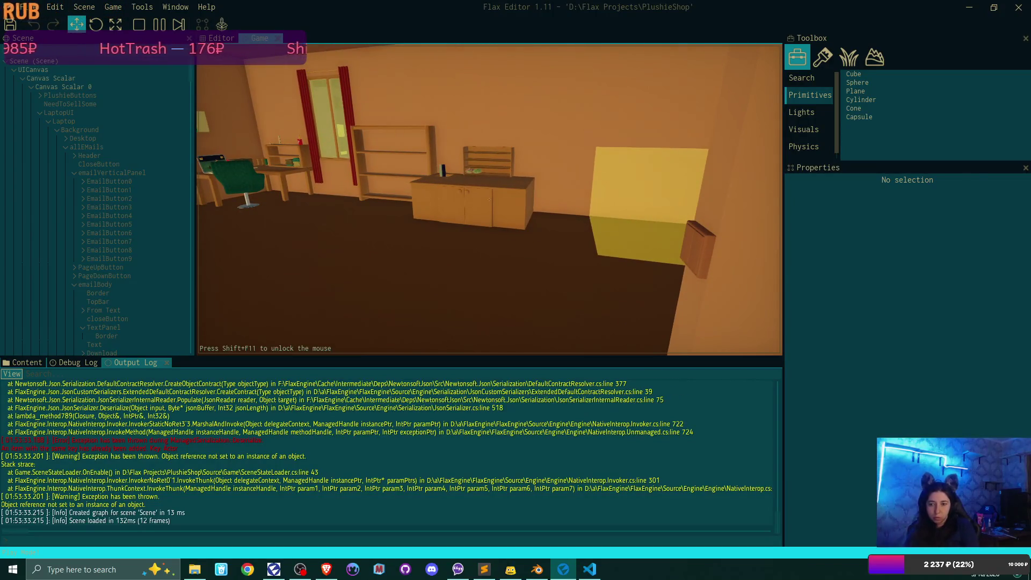
pyautogui.press('F5')
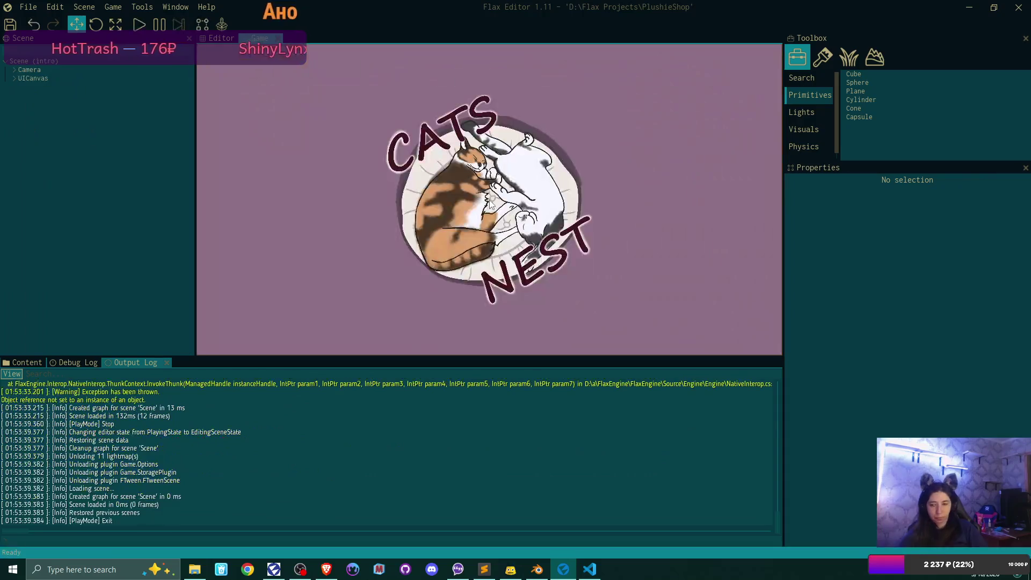
pyautogui.scroll(5, 474, 457)
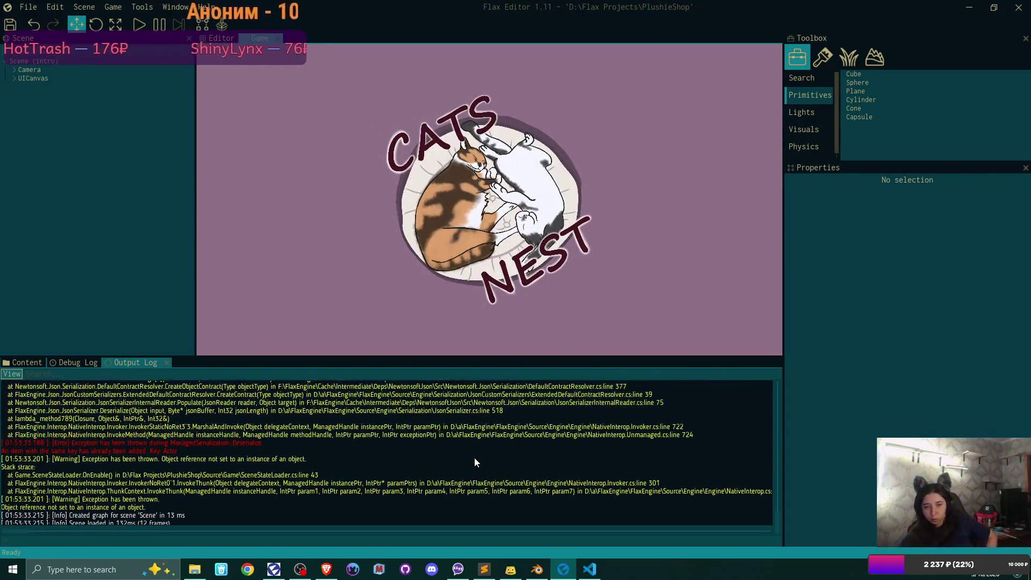
pyautogui.scroll(1, 474, 463)
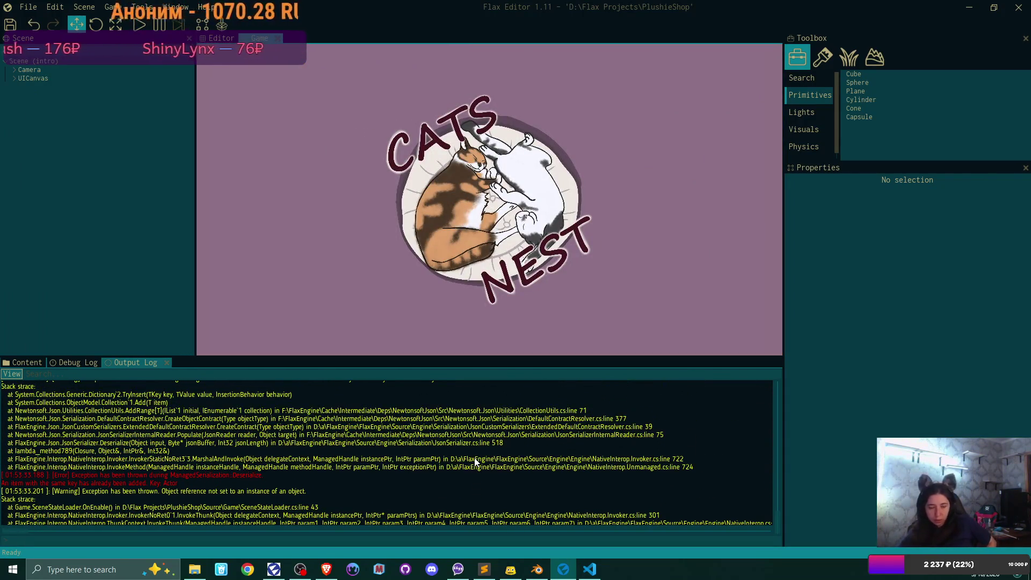
pyautogui.scroll(5, 475, 462)
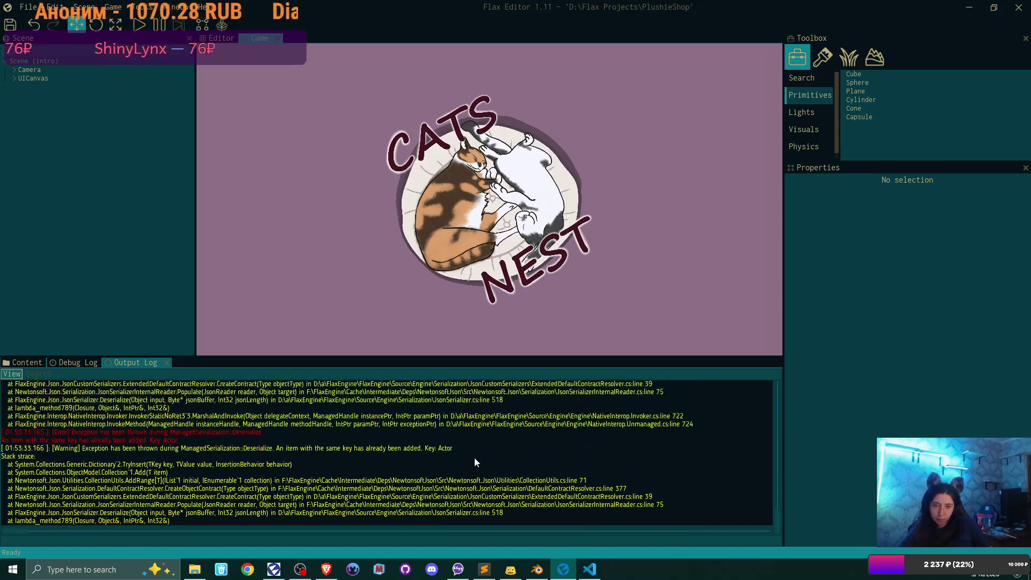
pyautogui.scroll(10, 475, 462)
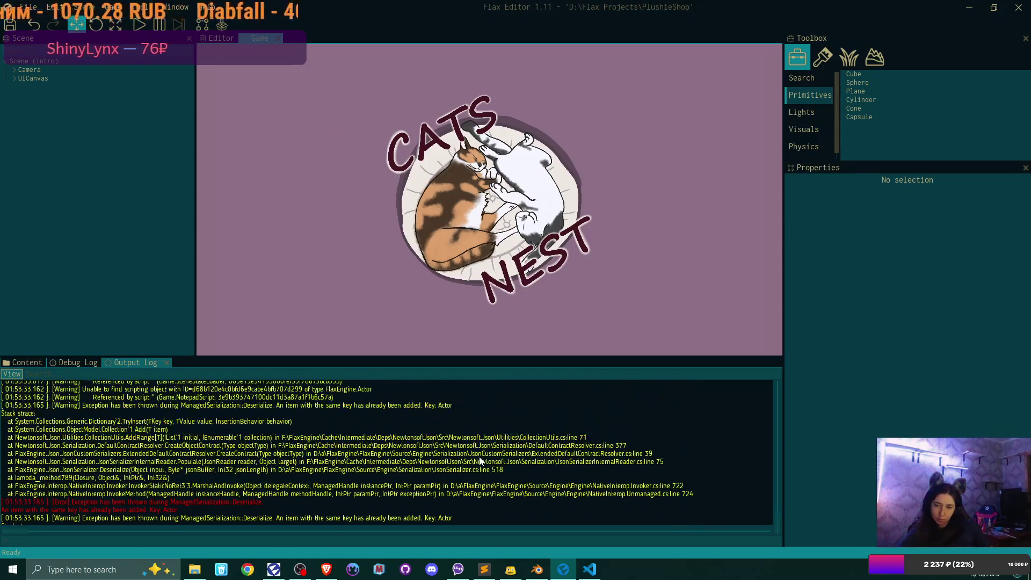
pyautogui.scroll(4, 481, 460)
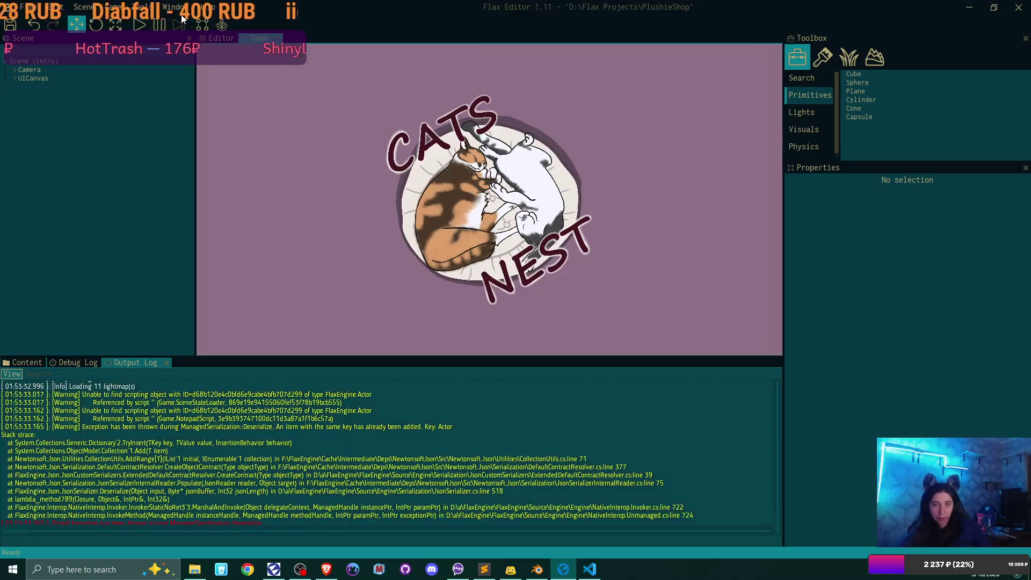
# Close Flax Editor and browse in File Explorer to D:\Flax Projects\PlushieShop.
pyautogui.click(1011, 8)
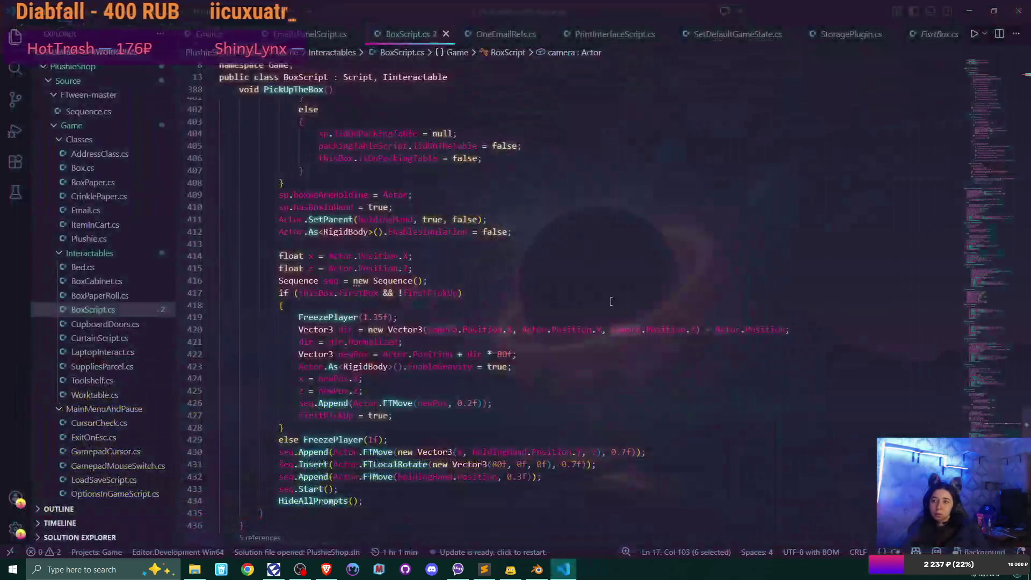
pyautogui.click(220, 571)
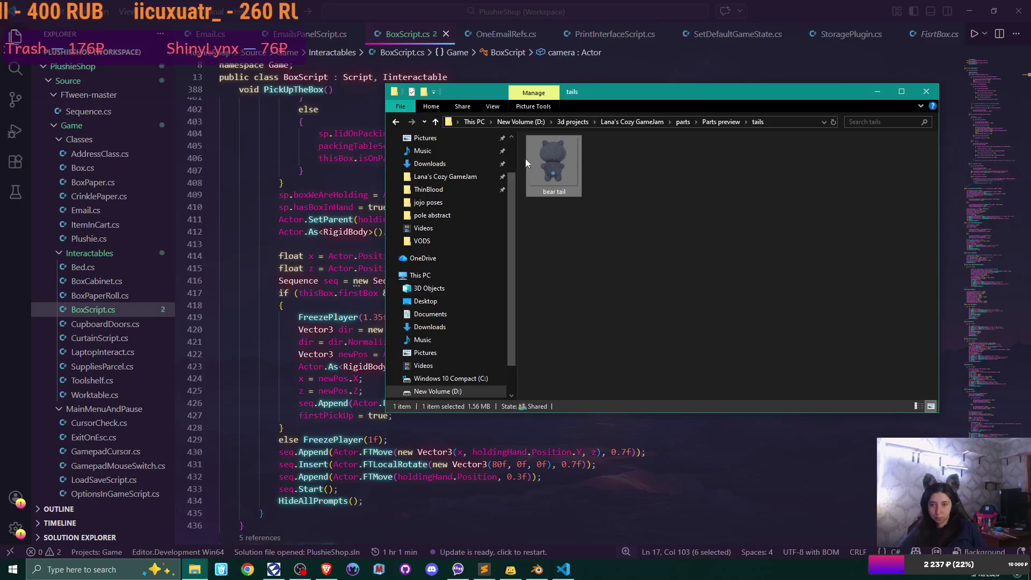
pyautogui.click(520, 121)
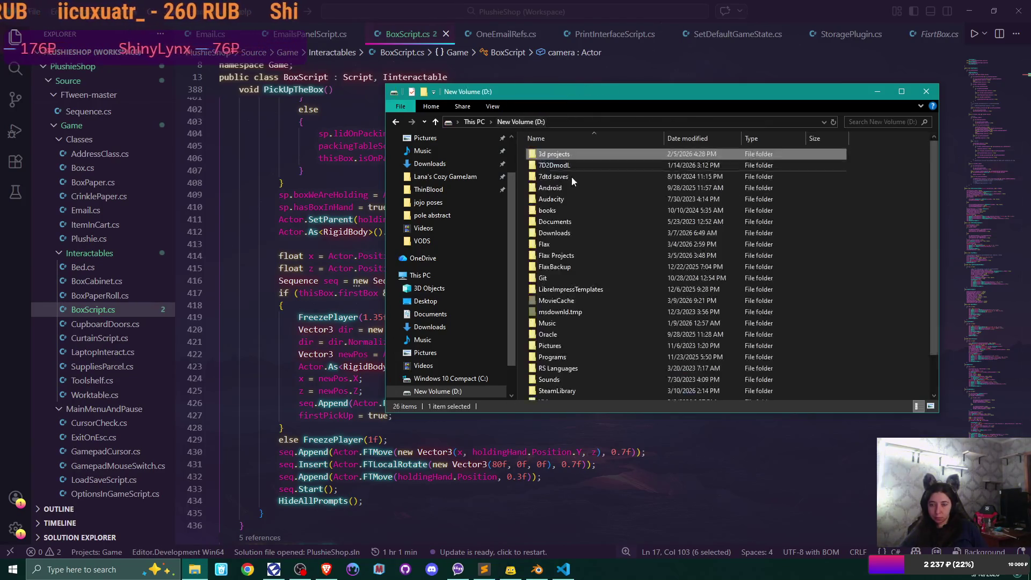
pyautogui.scroll(-2, 596, 319)
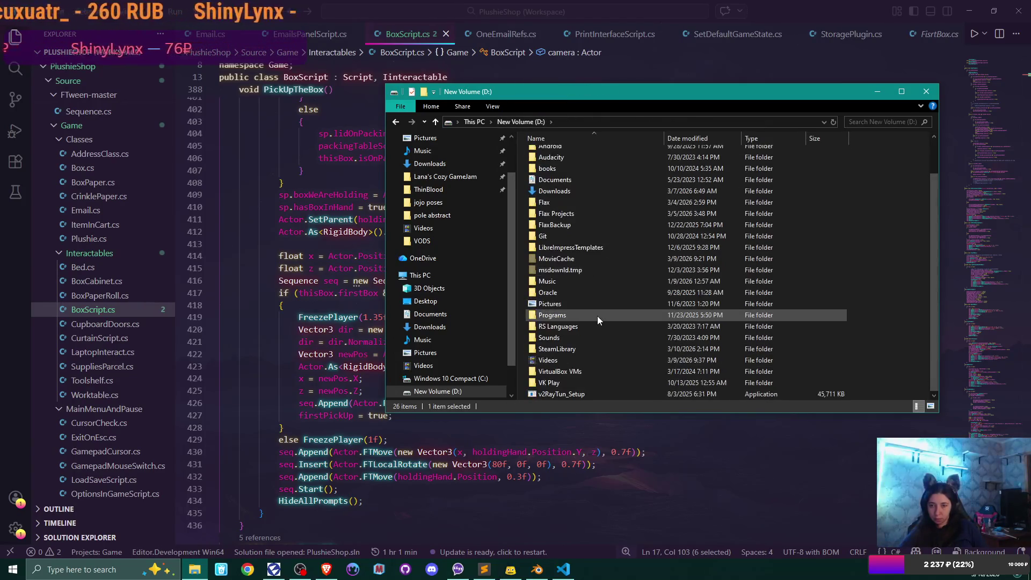
pyautogui.doubleClick(579, 213)
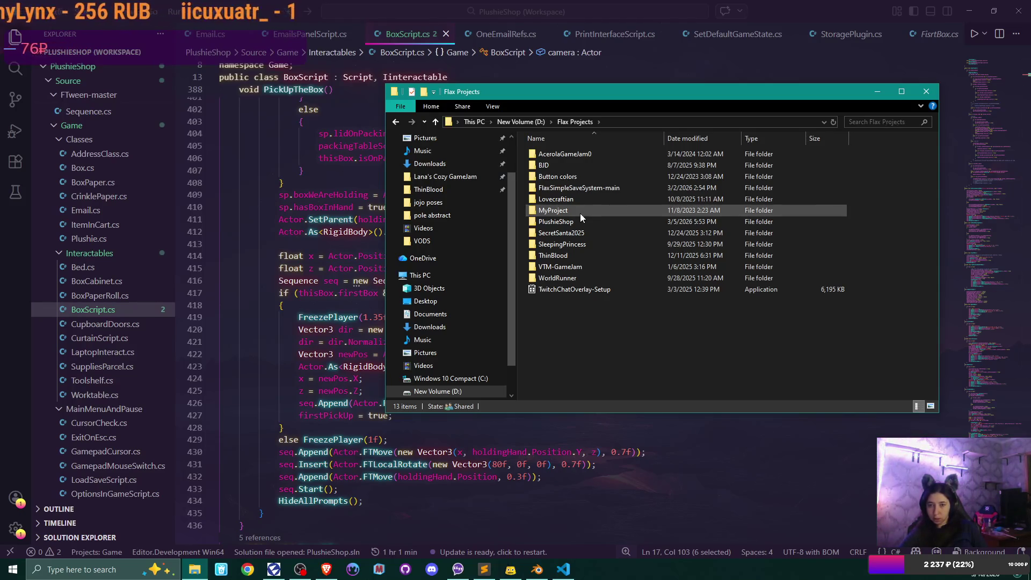
pyautogui.doubleClick(576, 221)
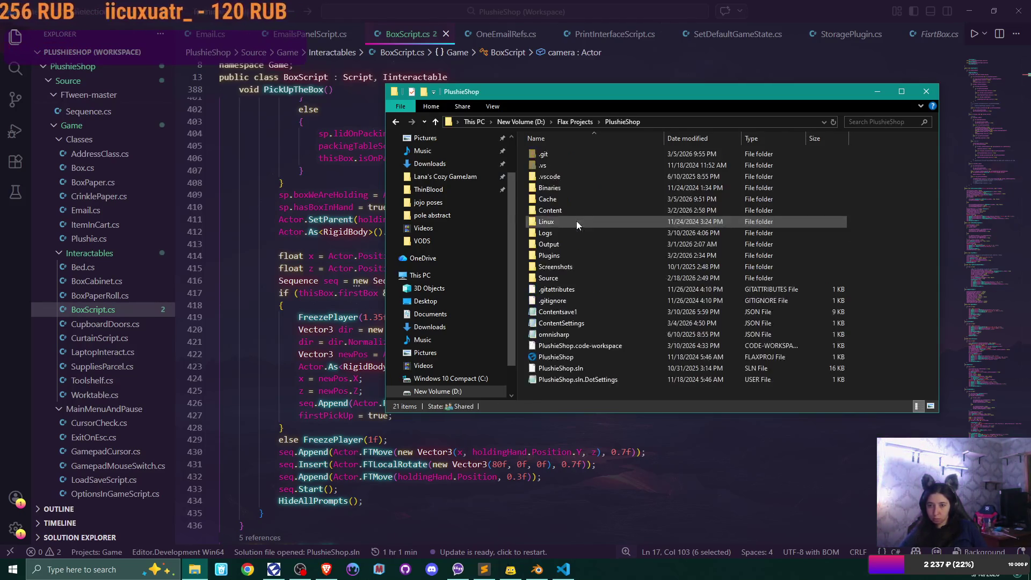
# Permanently delete the Cache folder and the Contentsave1 file, then minimize VS Code.
pyautogui.click(566, 200)
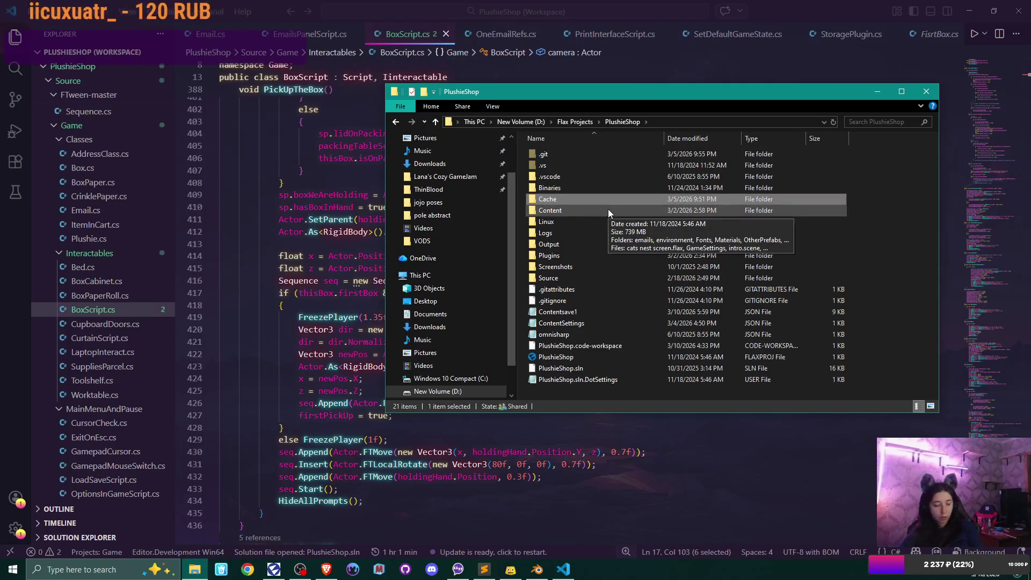
pyautogui.hotkey('shift', 'Delete')
pyautogui.press('Escape')
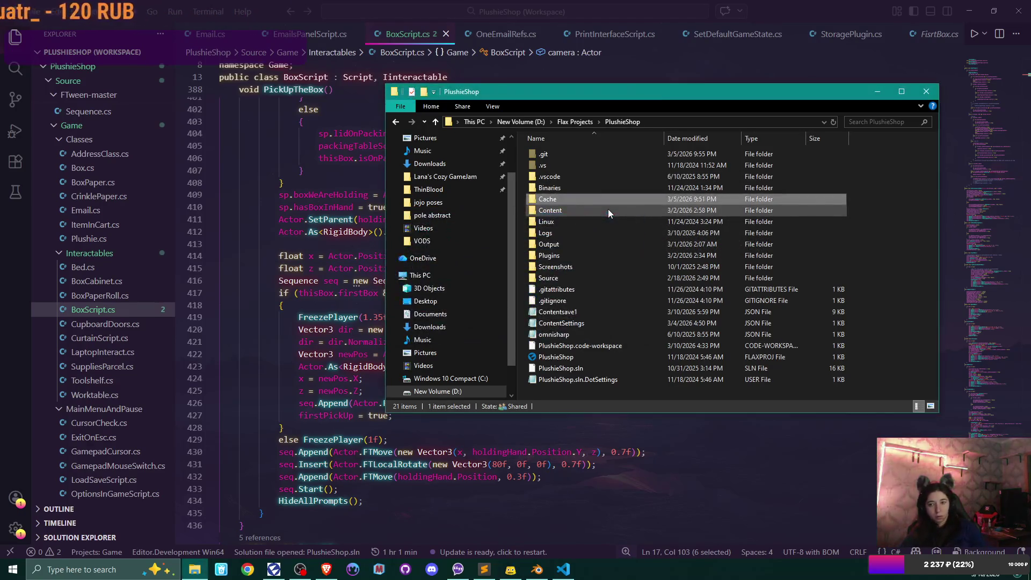
pyautogui.press('Delete')
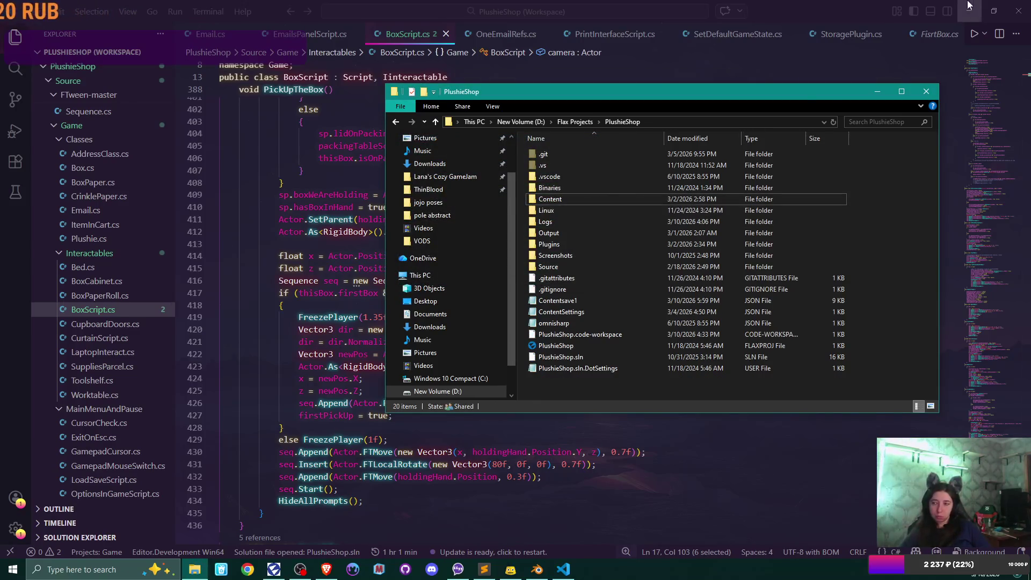
pyautogui.click(588, 298)
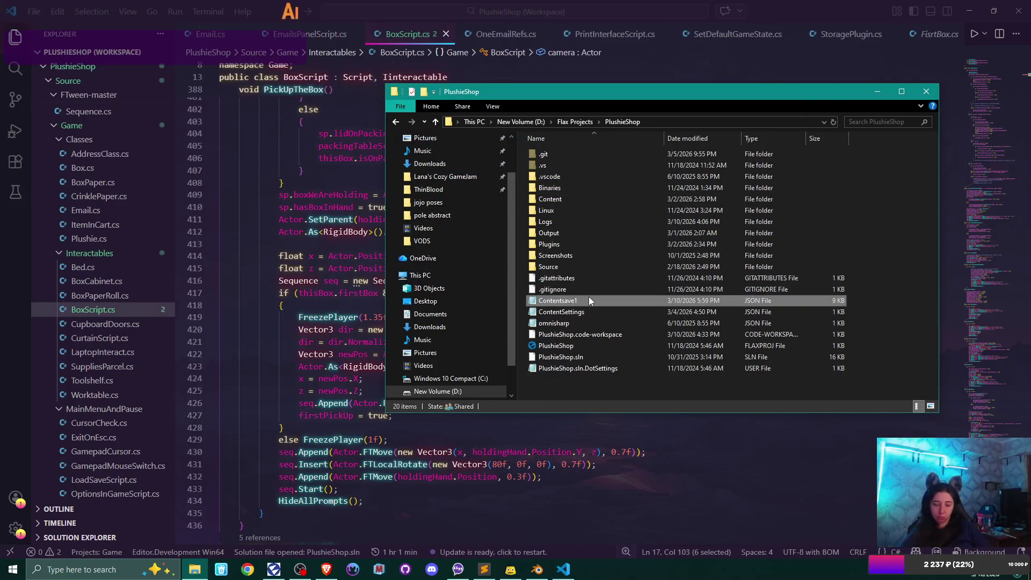
pyautogui.press('Delete')
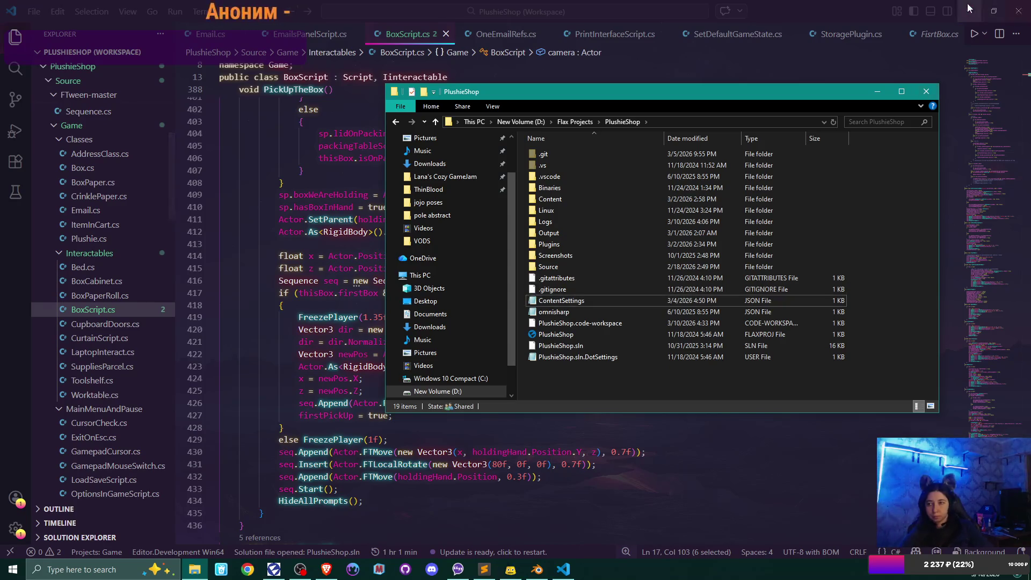
pyautogui.click(969, 10)
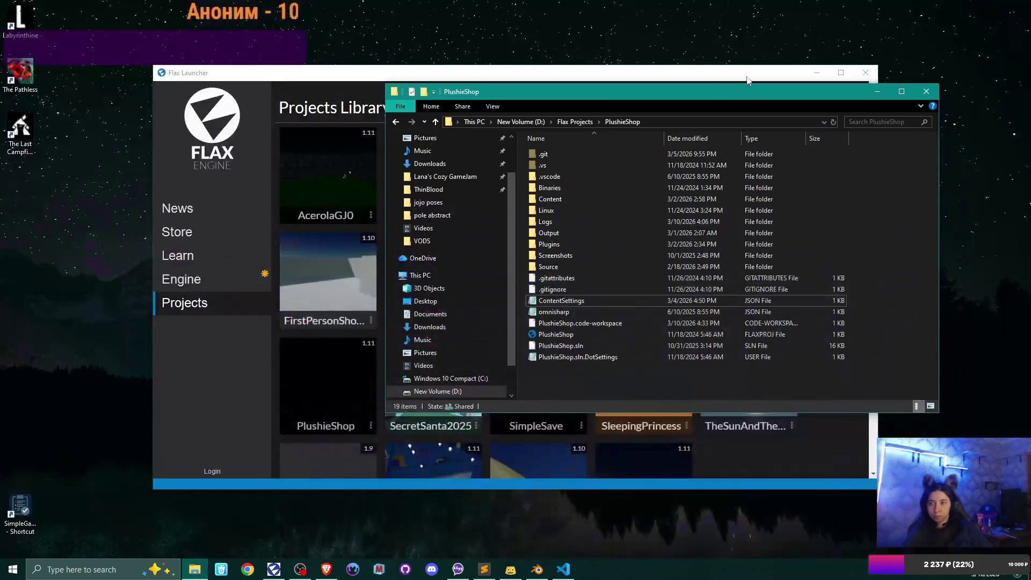
# Launch PlushieShop from the Flax Launcher's Projects Library and wait for the editor.
pyautogui.click(337, 426)
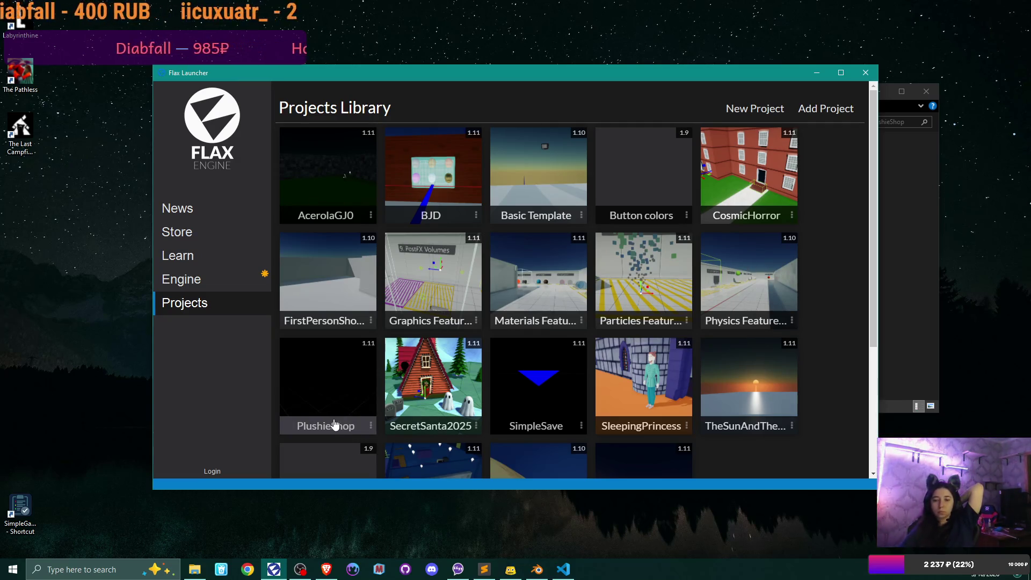
pyautogui.click(536, 569)
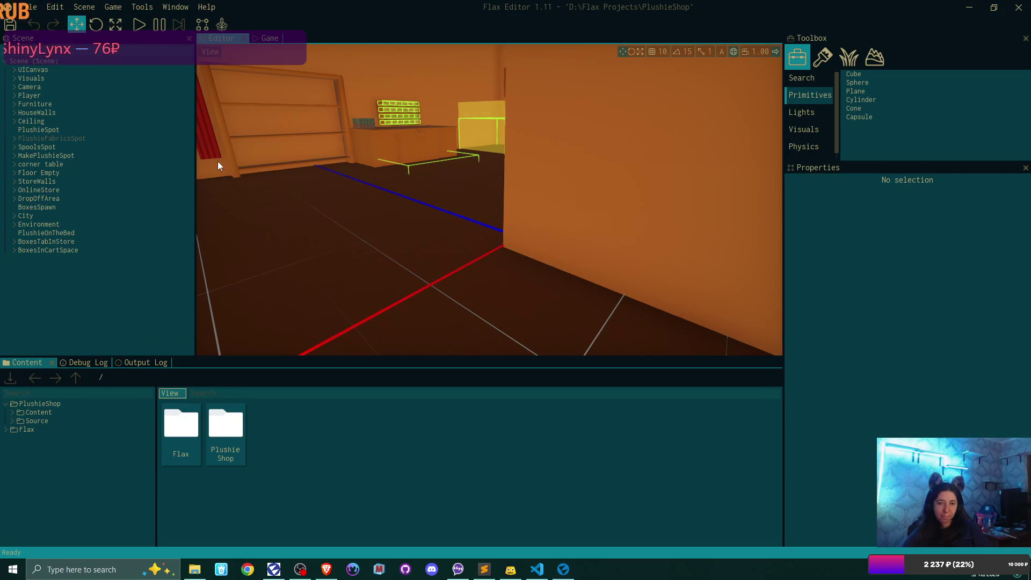
# Fly to the box cabinet, select FirstBoxRB under firstBoxSpot, and open the Output Log.
pyautogui.moveTo(218, 162); pyautogui.dragTo(455, 188)
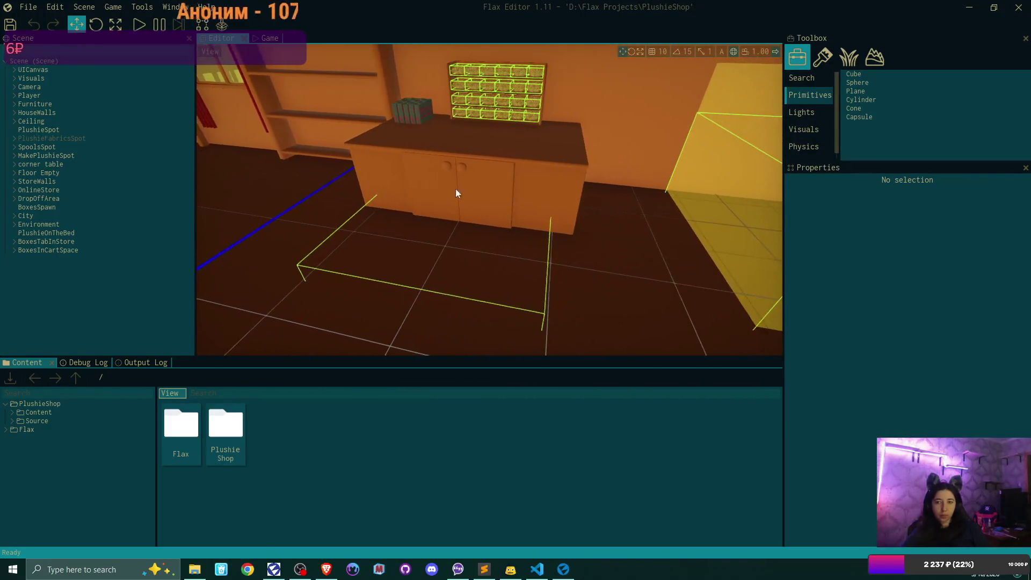
pyautogui.click(530, 178)
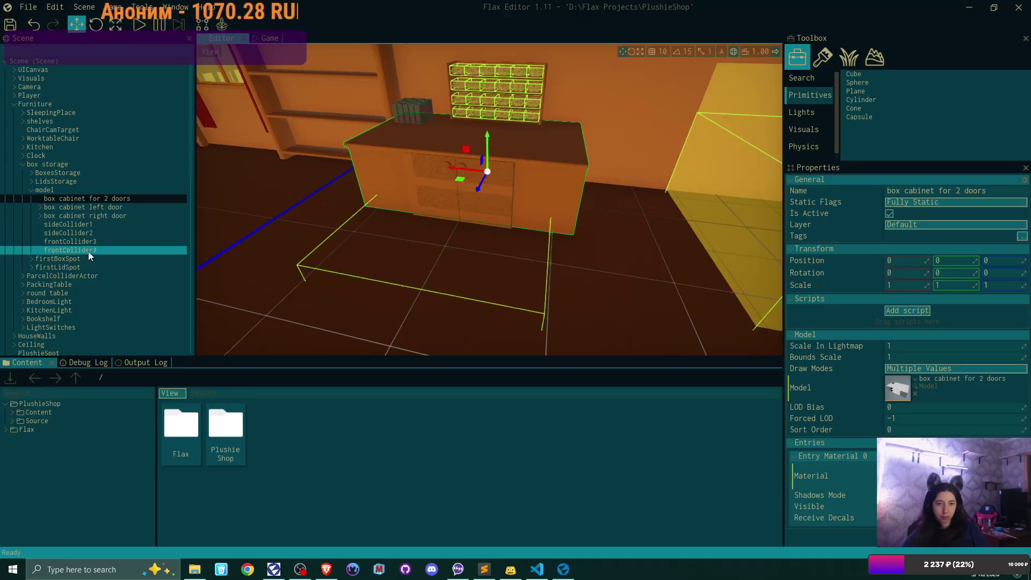
pyautogui.click(32, 259)
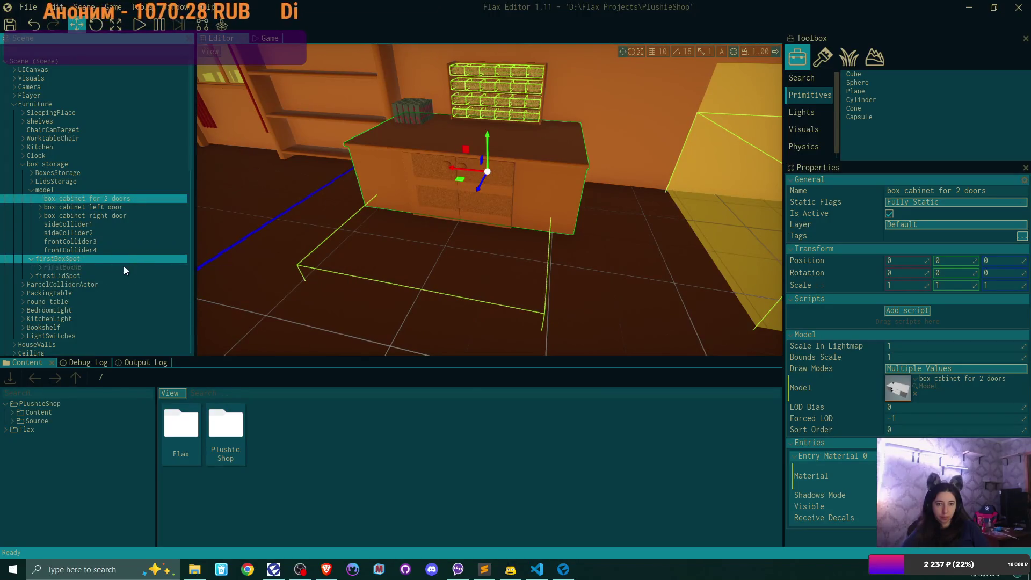
pyautogui.click(90, 268)
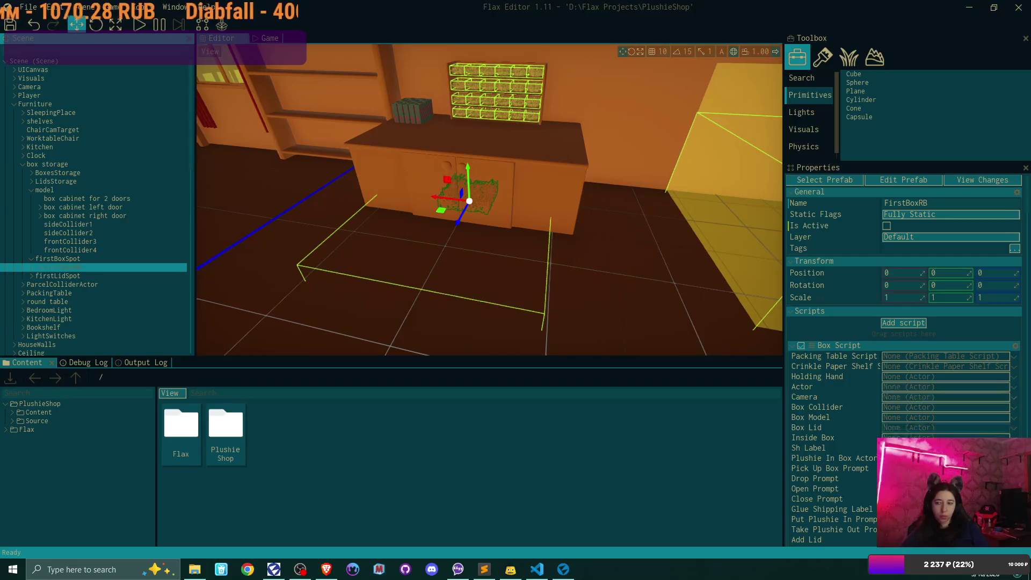
pyautogui.scroll(-10, 983, 379)
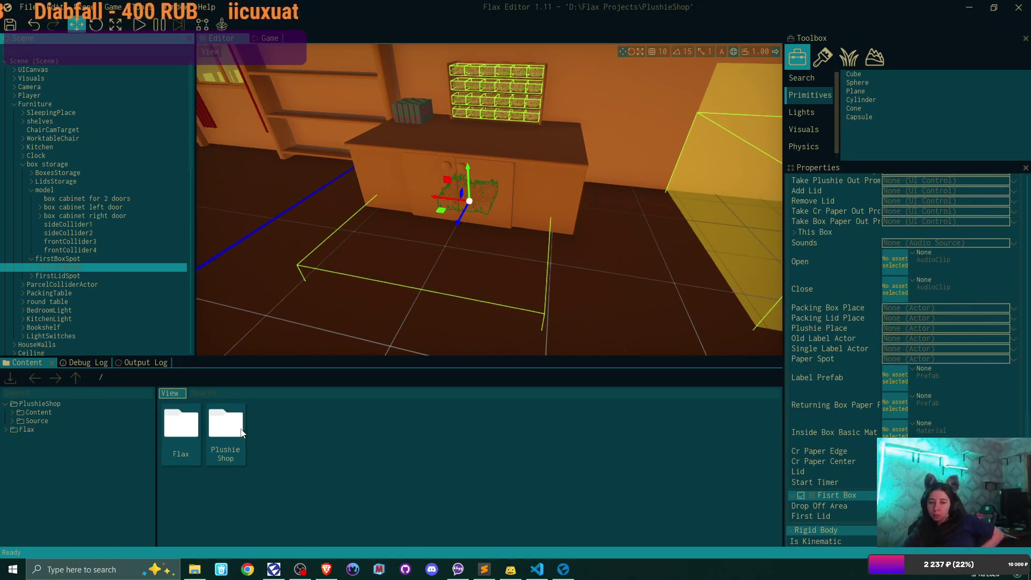
pyautogui.click(135, 362)
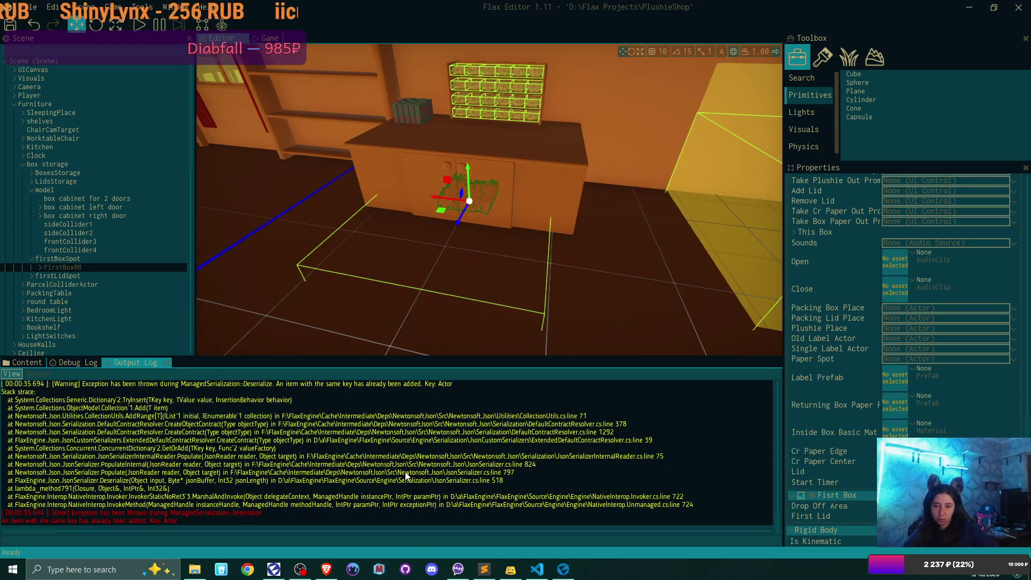
# Scroll through the duplicate 'Actor' key warnings, check the Debug Log, then return to the PlushieShop folder in Content.
pyautogui.scroll(2, 406, 476)
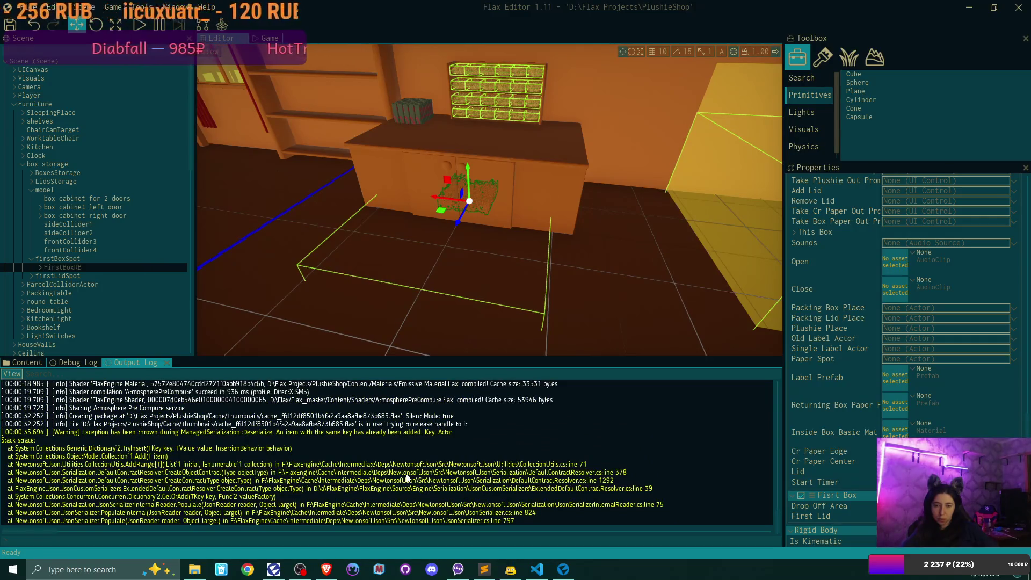
pyautogui.scroll(3, 406, 476)
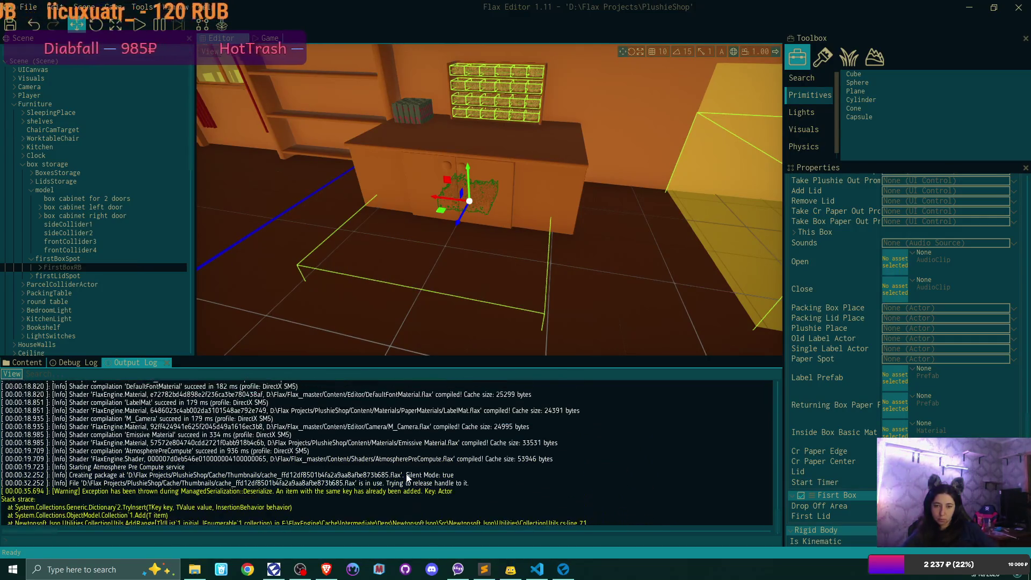
pyautogui.scroll(6, 407, 477)
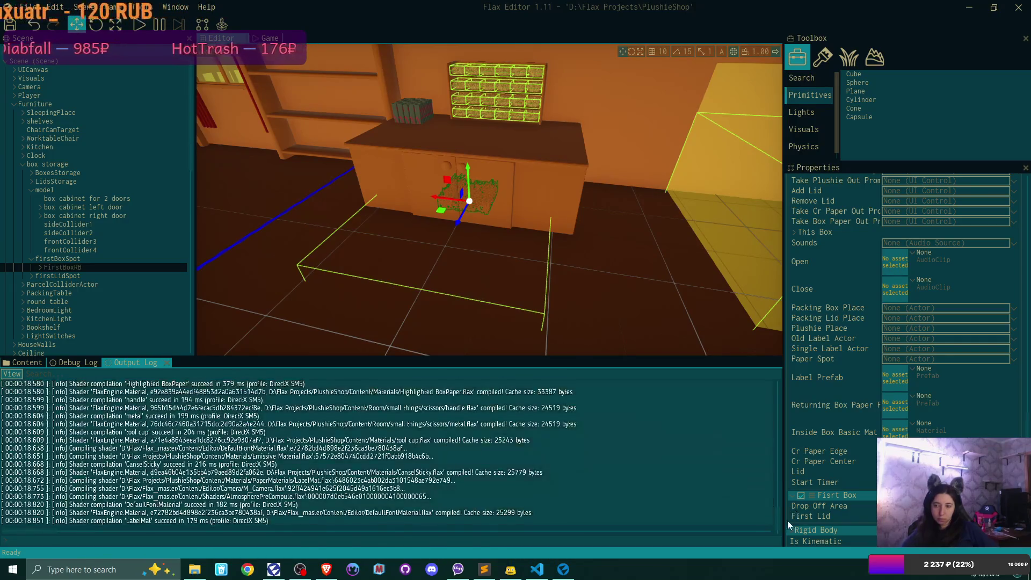
pyautogui.moveTo(778, 519); pyautogui.dragTo(777, 512)
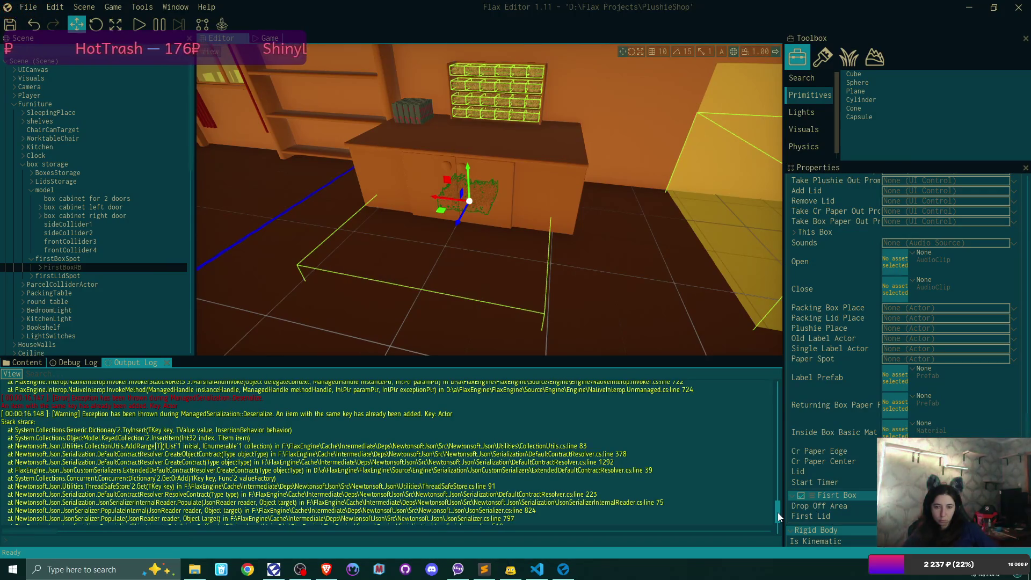
pyautogui.moveTo(777, 512); pyautogui.dragTo(777, 500)
pyautogui.scroll(-2, 777, 508)
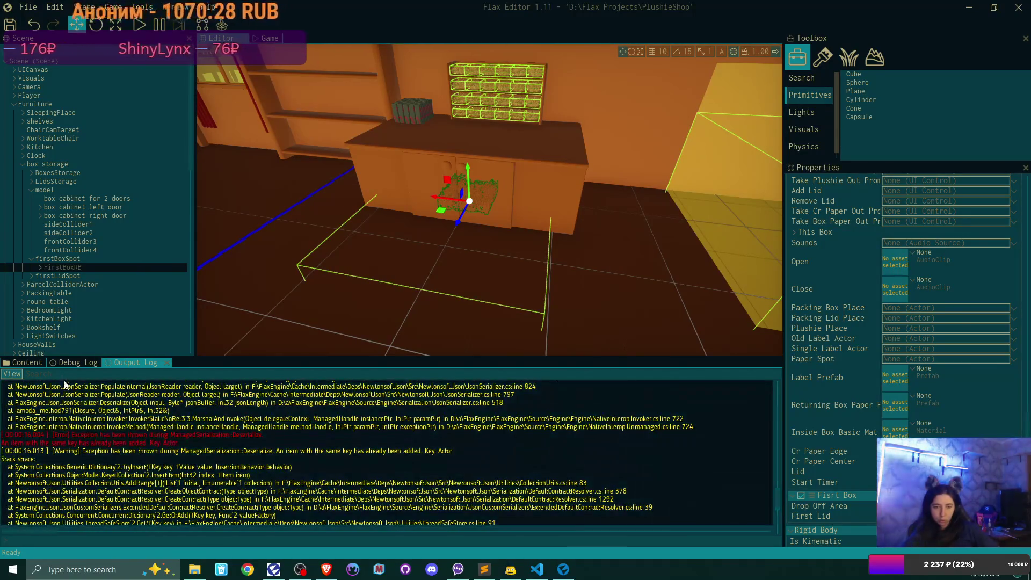
pyautogui.click(73, 361)
pyautogui.click(21, 363)
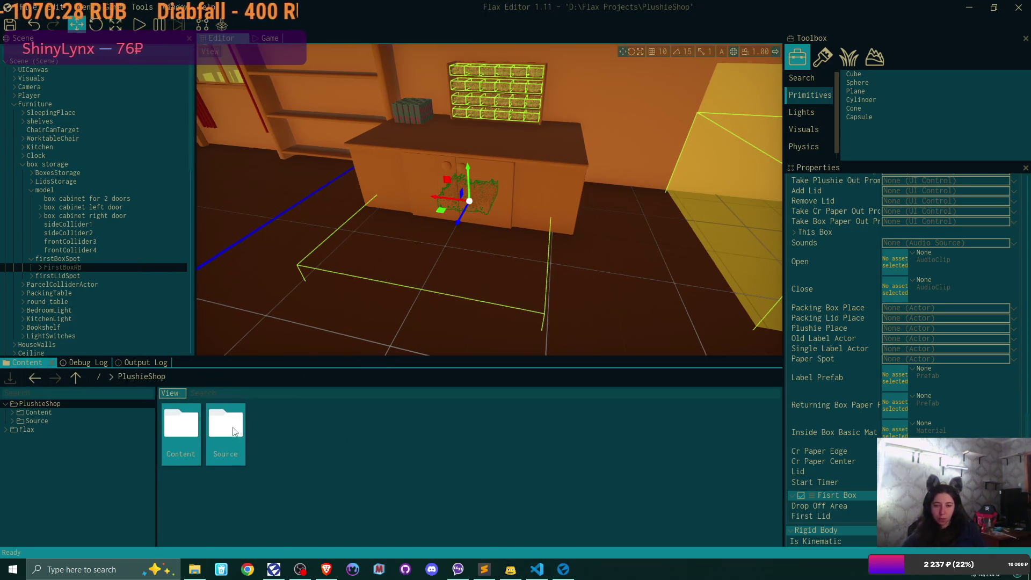
# Open Content > Room and inspect the BoxRB prefab's properties, then close it.
pyautogui.doubleClick(197, 428)
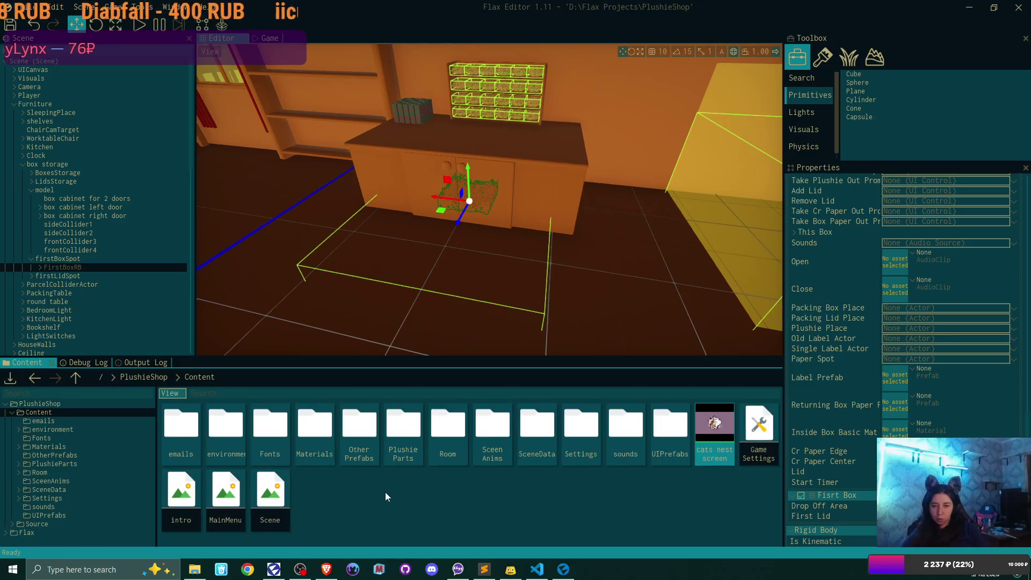
pyautogui.doubleClick(448, 427)
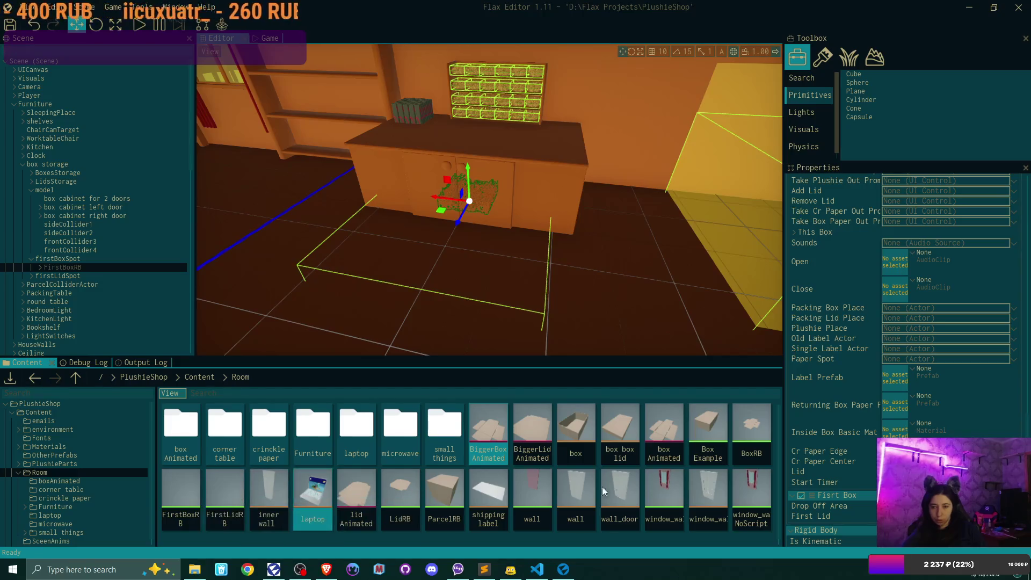
pyautogui.doubleClick(750, 421)
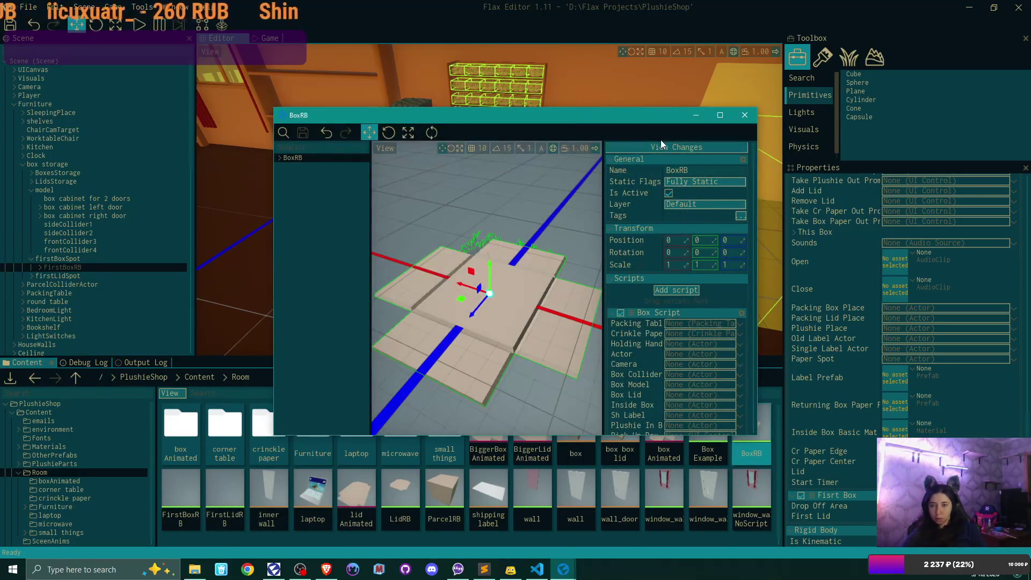
pyautogui.scroll(-5, 706, 358)
pyautogui.scroll(-8, 706, 358)
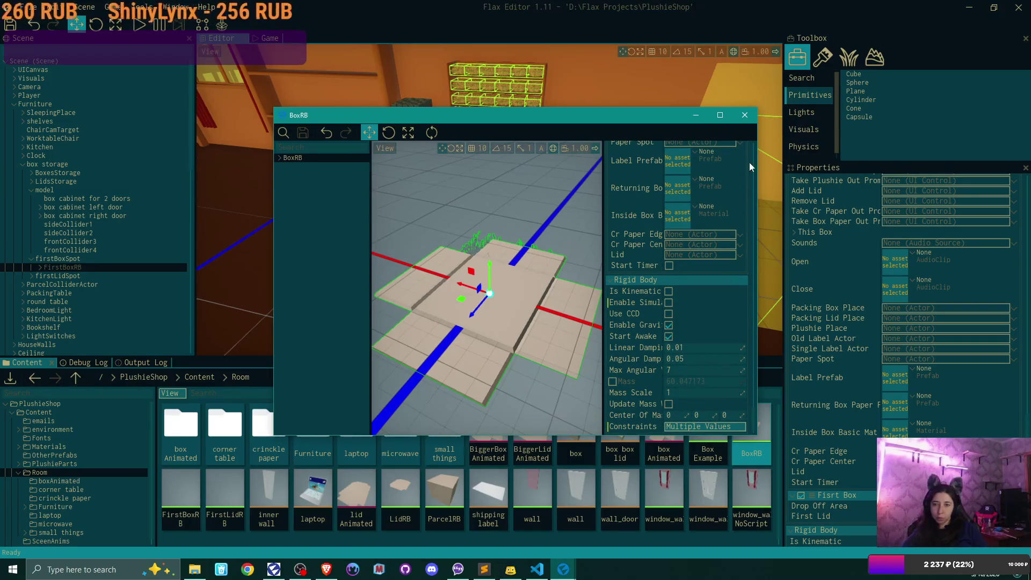
pyautogui.click(745, 115)
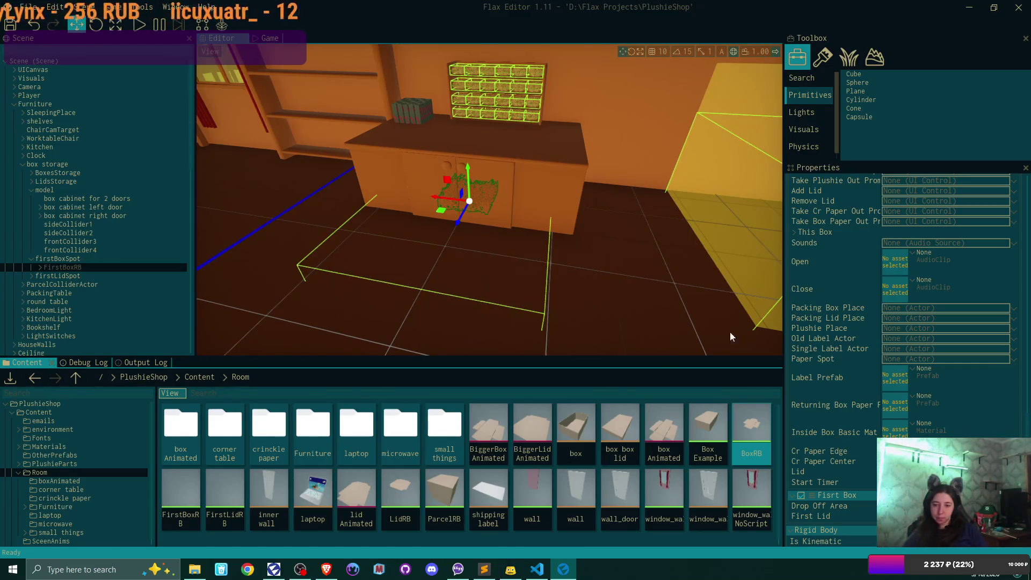
# Inspect the window_wall prefab's leftCurtain child, then close the prefab editor.
pyautogui.doubleClick(664, 489)
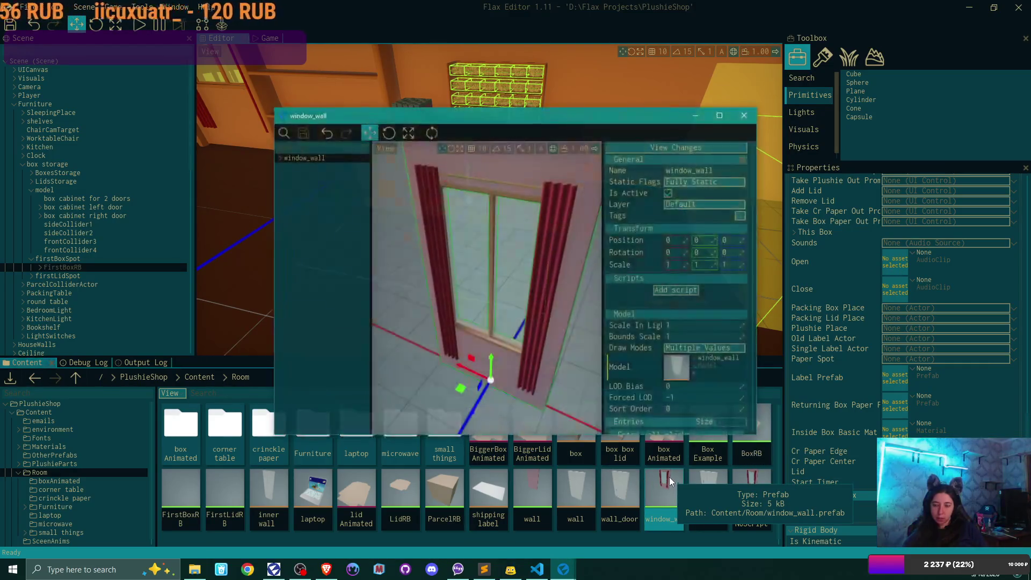
pyautogui.scroll(-5, 659, 239)
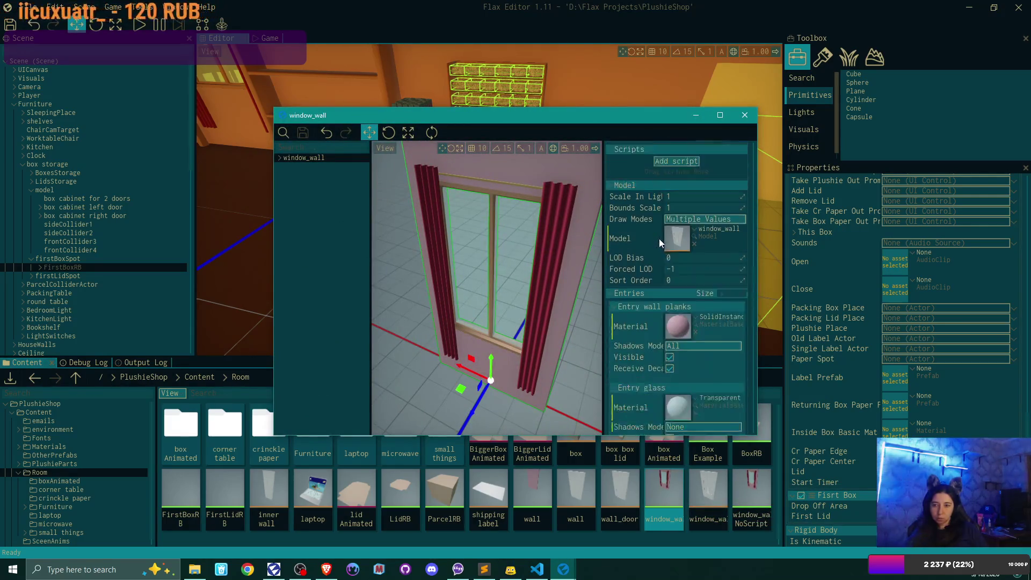
pyautogui.doubleClick(278, 157)
pyautogui.click(336, 175)
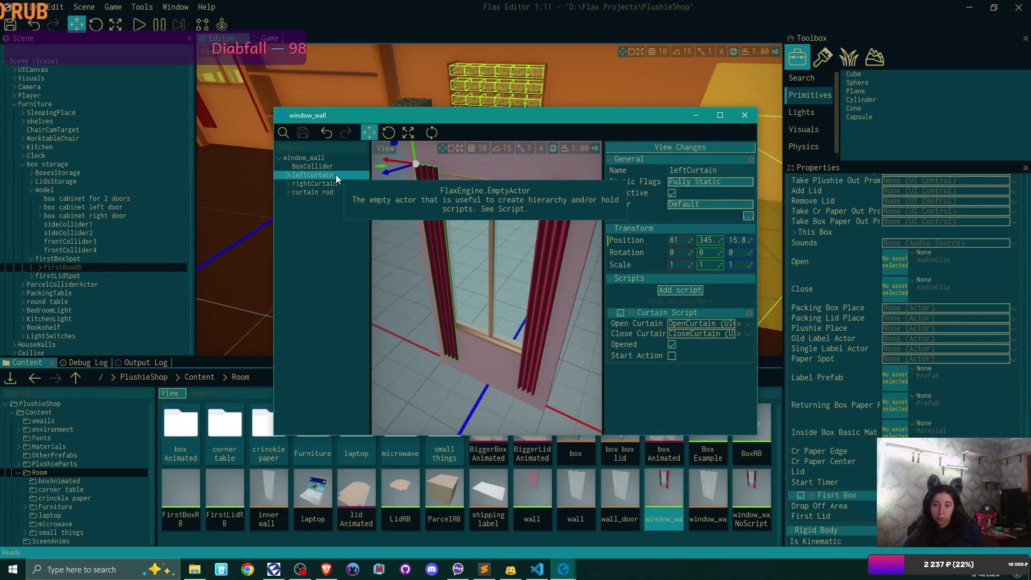
pyautogui.click(745, 115)
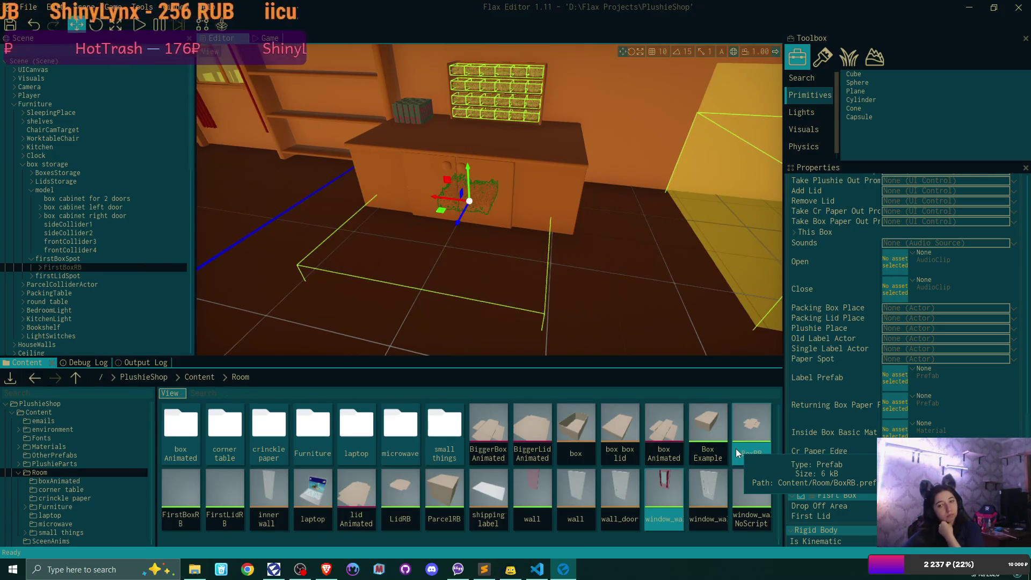
# Check the Output Log and Debug Log for errors, then go back to the Room folder.
pyautogui.click(146, 363)
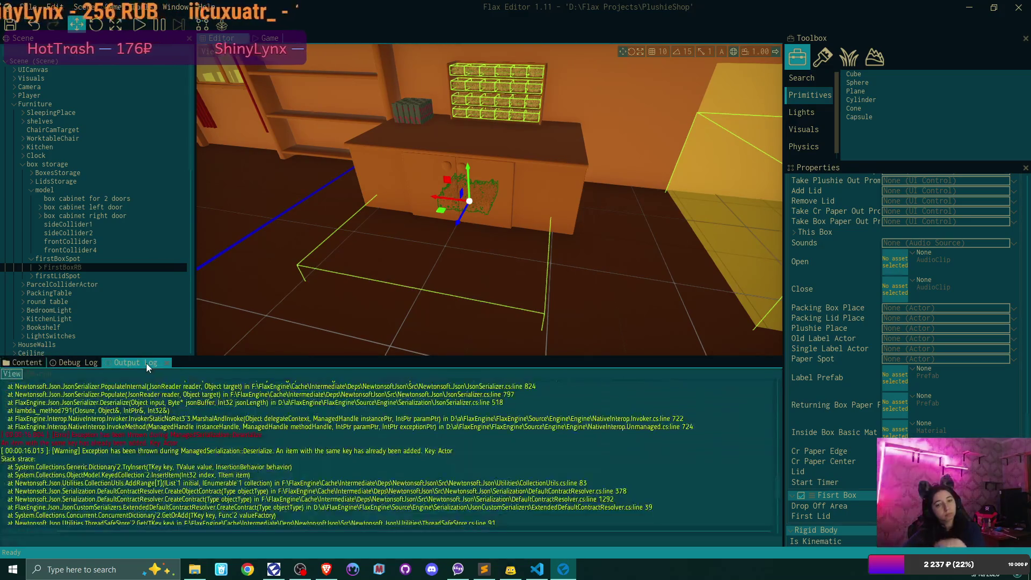
pyautogui.click(78, 361)
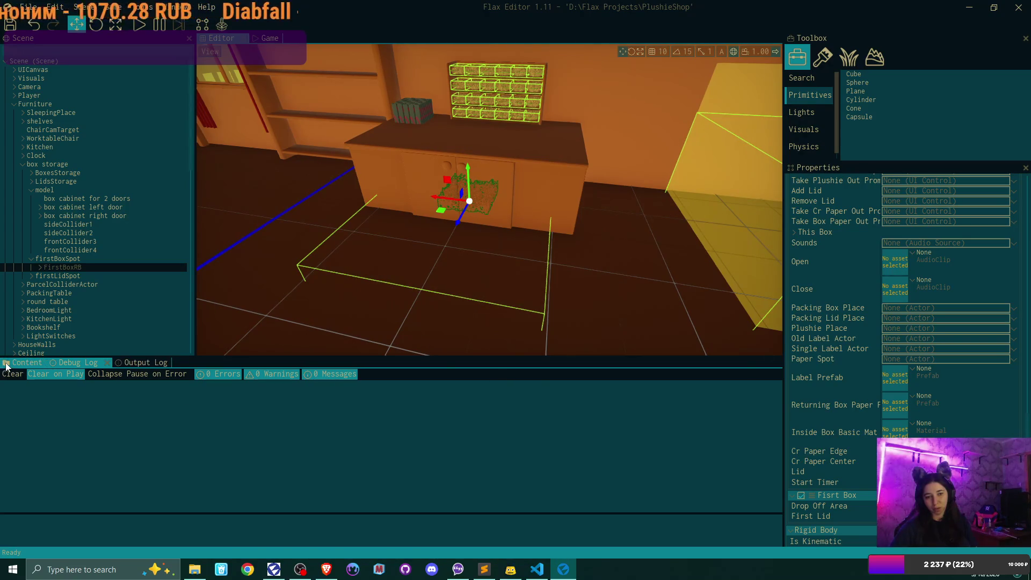
pyautogui.click(25, 363)
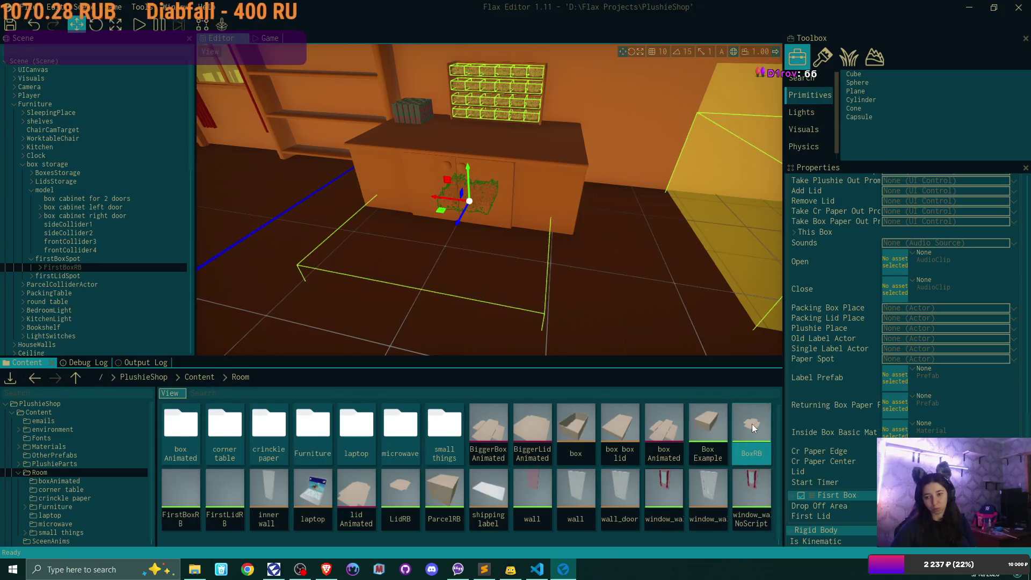